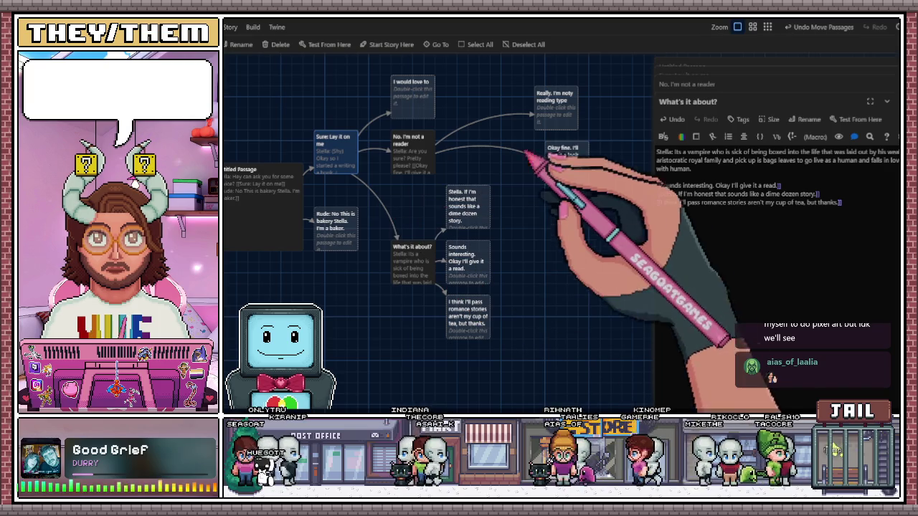
- Line up the Okay fine, dime dozen story and Really reply passages in one column
drag(558, 111, 493, 100)
drag(505, 159, 484, 159)
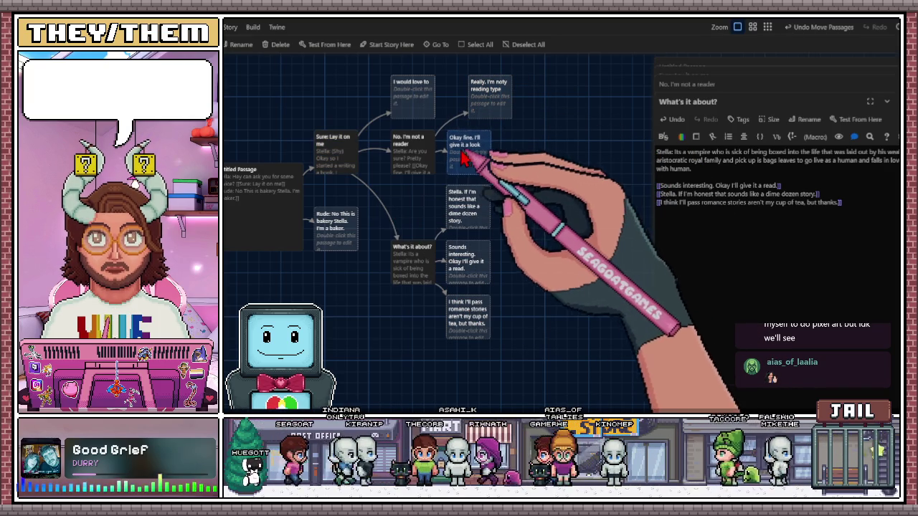
drag(482, 208, 492, 208)
drag(509, 152, 497, 151)
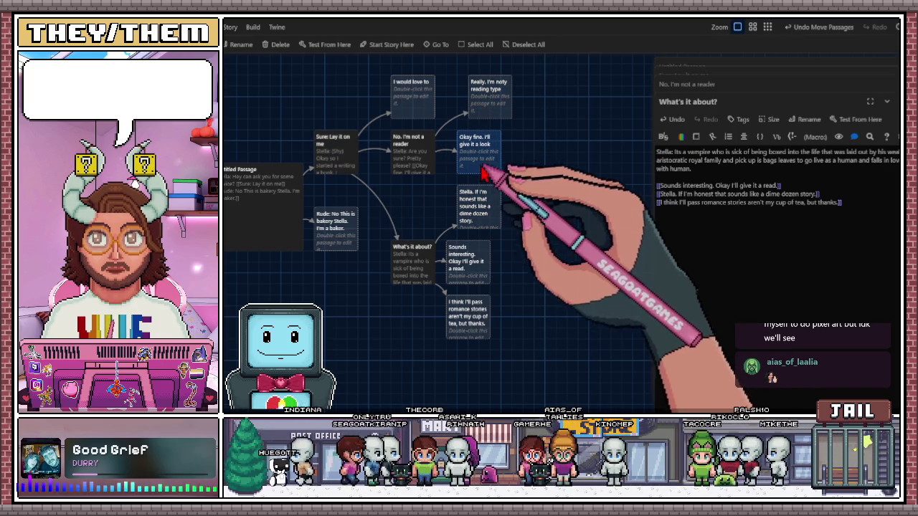
drag(447, 246, 458, 245)
drag(467, 315, 477, 315)
drag(504, 107, 493, 108)
- Check the What's it about? and Untitled passages, then pan the map to recentre the story
click(518, 187)
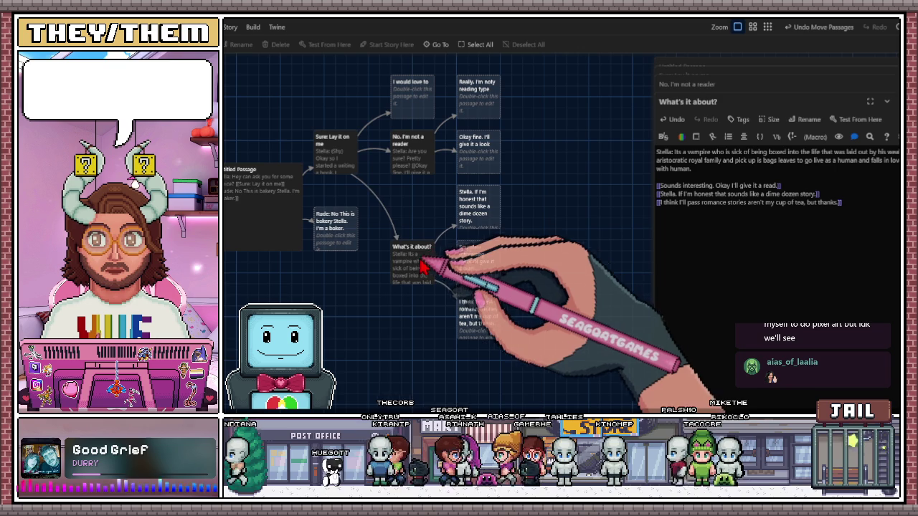
click(427, 260)
click(535, 215)
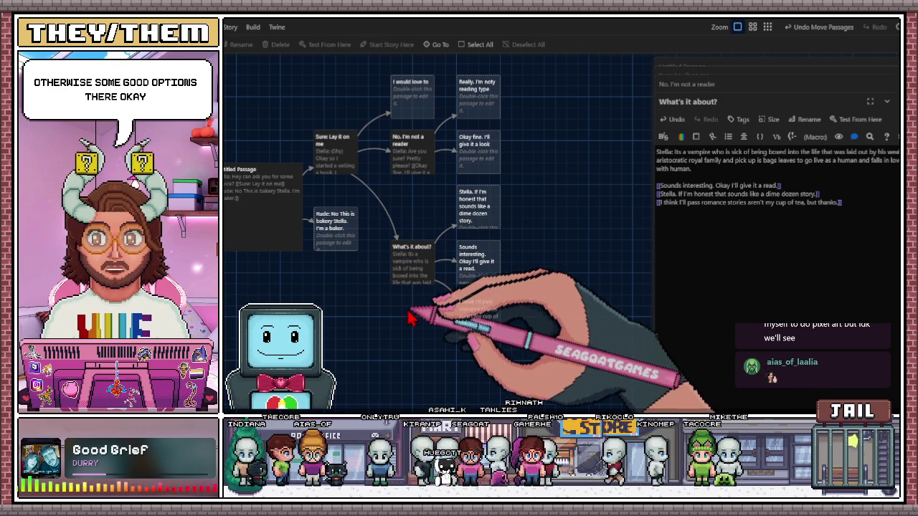
click(287, 211)
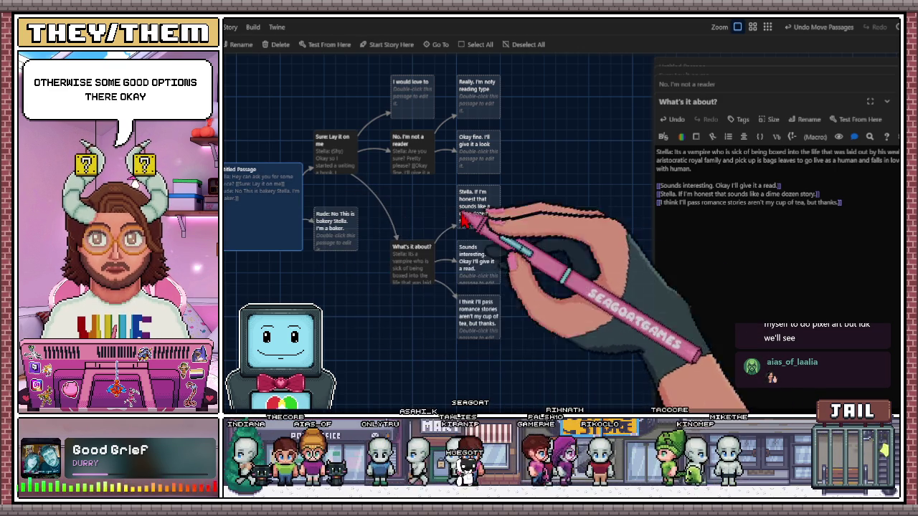
click(566, 211)
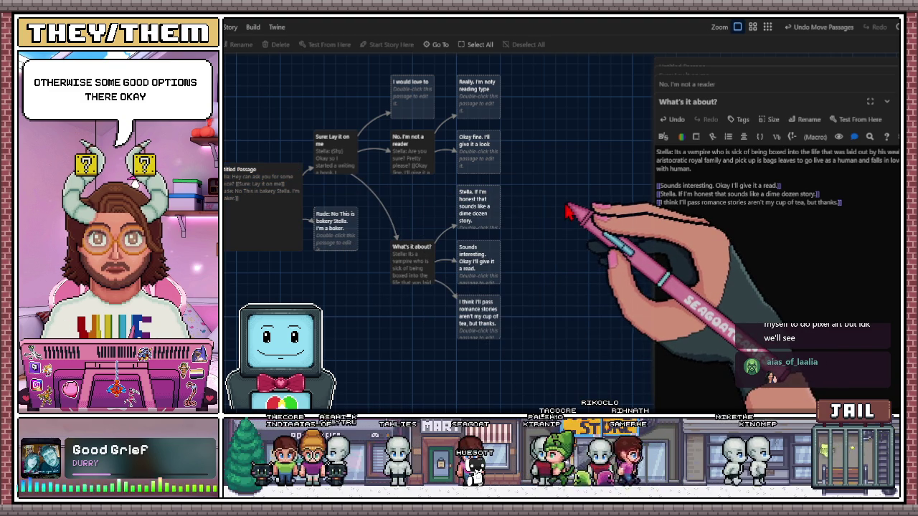
scroll(489, 201, left, 2)
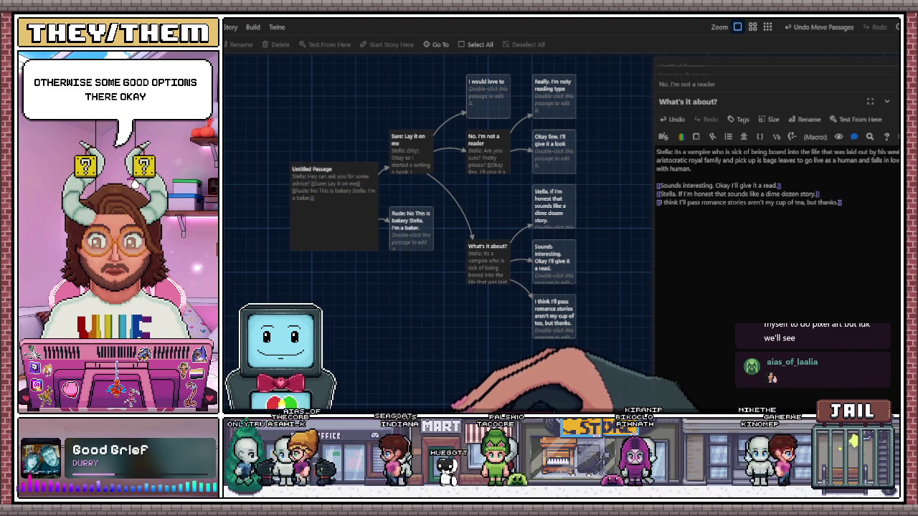
mouse_move(480, 366)
mouse_down()
mouse_move(411, 367)
mouse_move(475, 359)
mouse_up()
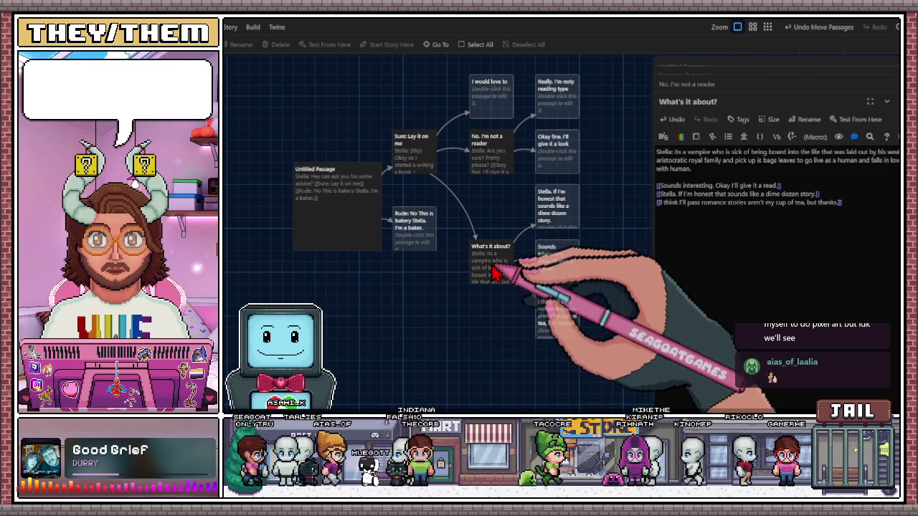
drag(457, 219, 442, 219)
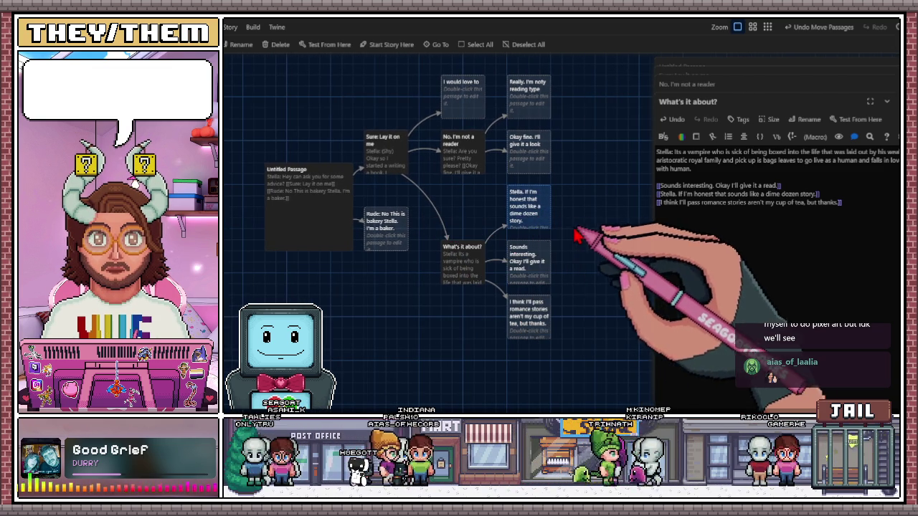
drag(567, 228, 519, 236)
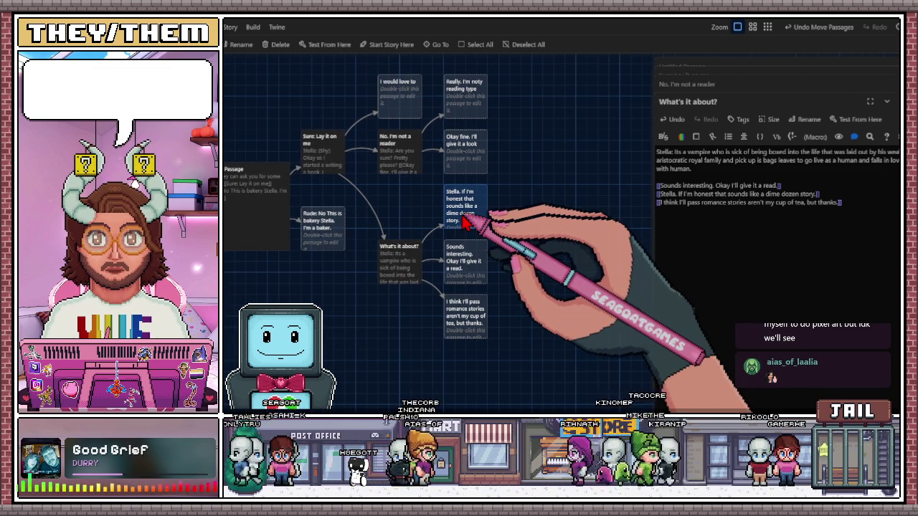
- Write 'Stella: (Sad) Yeah. I guess you right and so was Vaughn.' in the dime dozen story passage
double_click(462, 222)
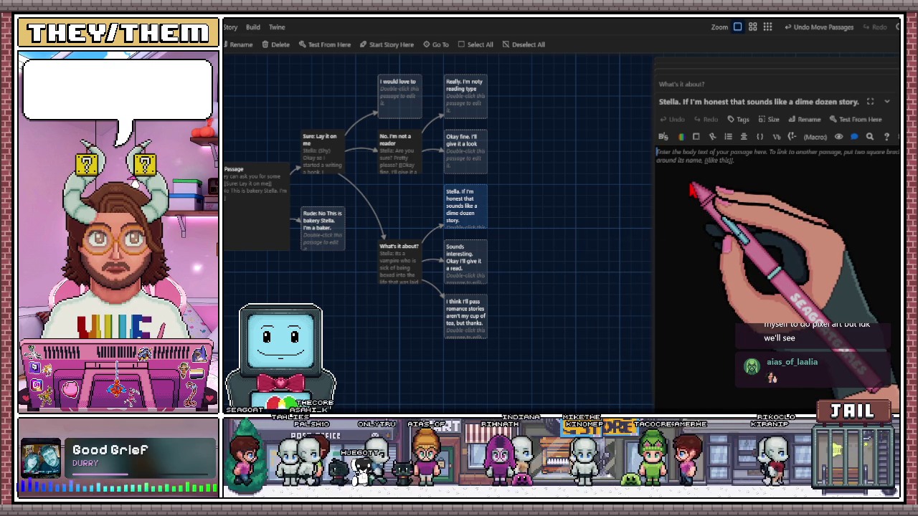
text(St)
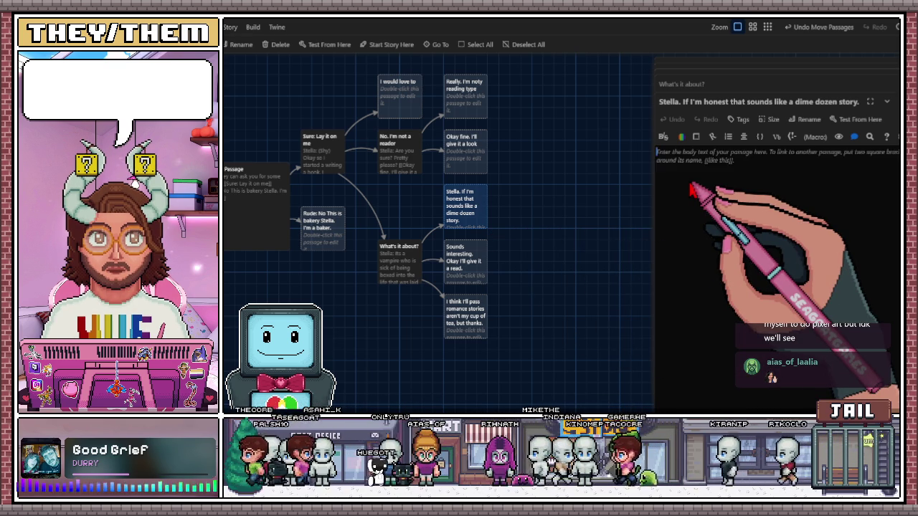
text(ella)
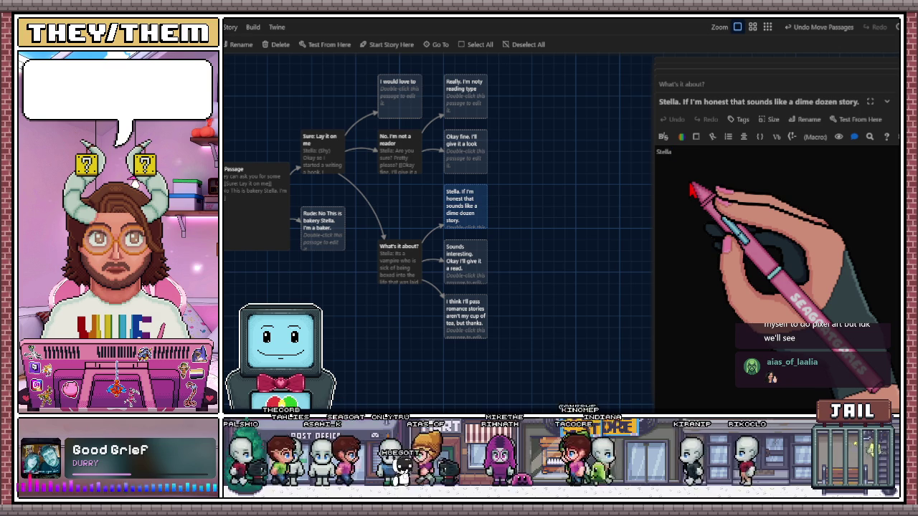
text(: (Sad) Yeah. I gue)
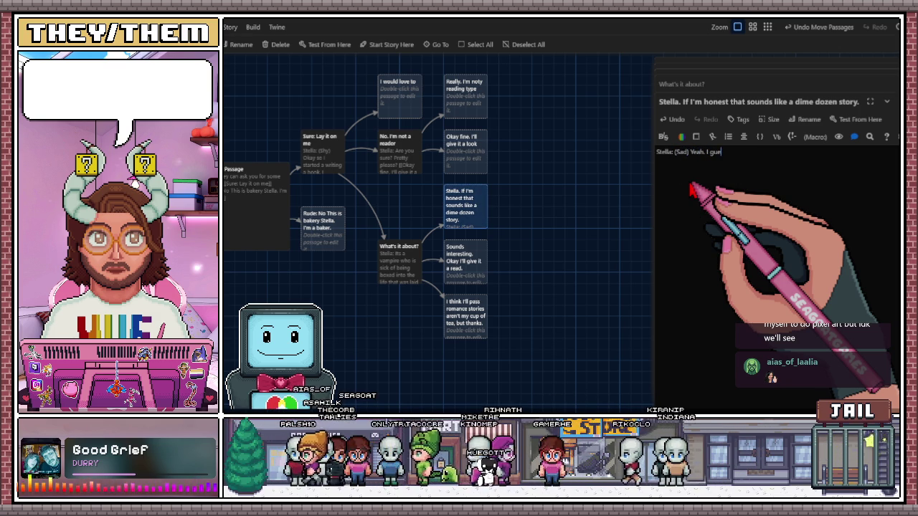
text(ss you right and so)
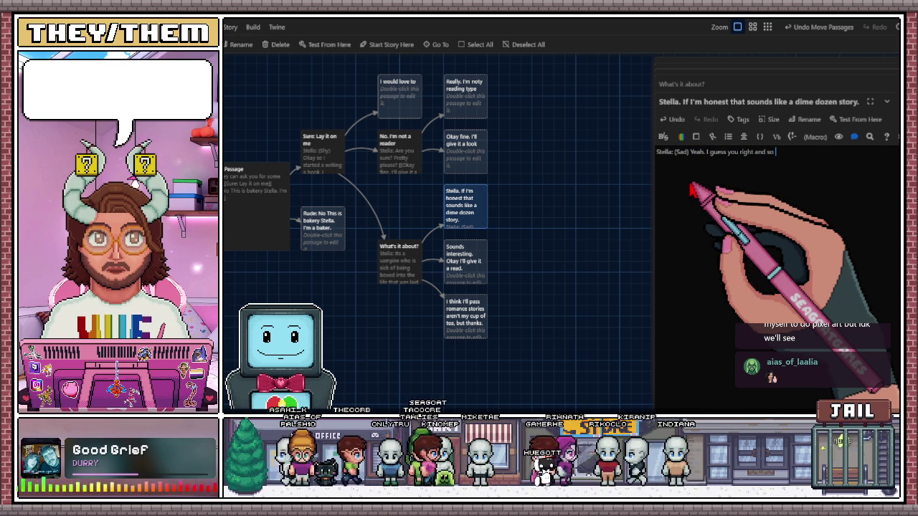
text(hn.)
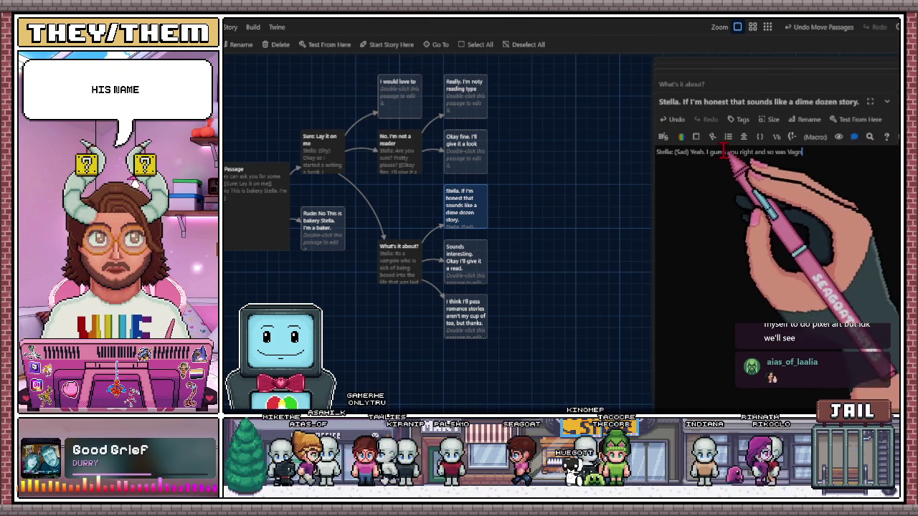
- Correct the misspelled name to Vaughn and begin a [[Whos Vaughn link
double_click(793, 152)
text(vaugh)
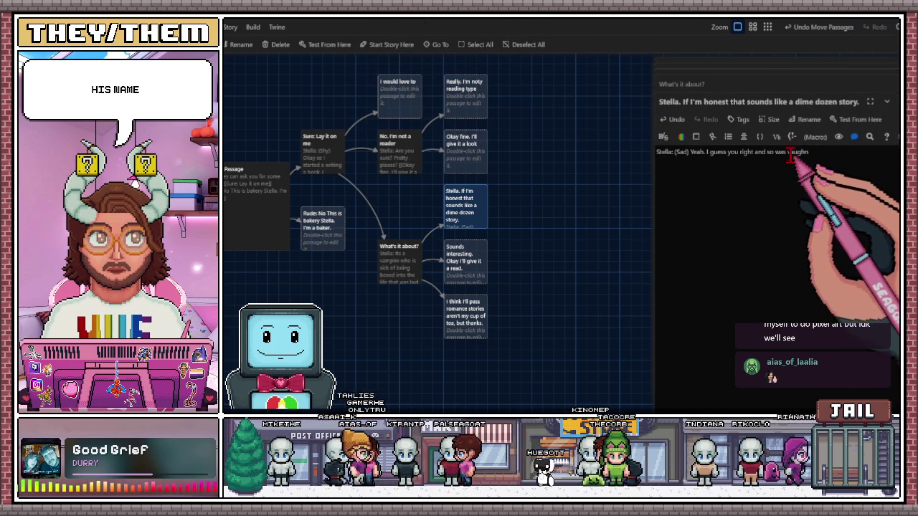
text(Vaughn)
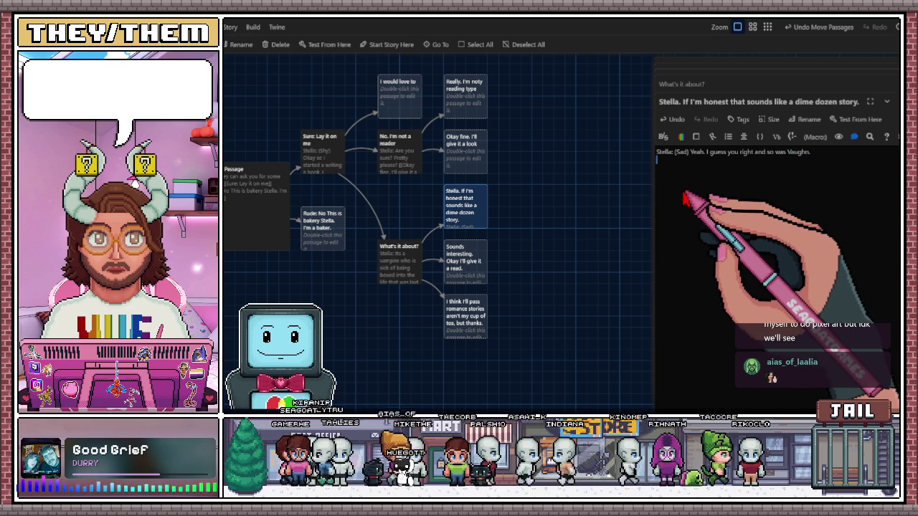
text([[)
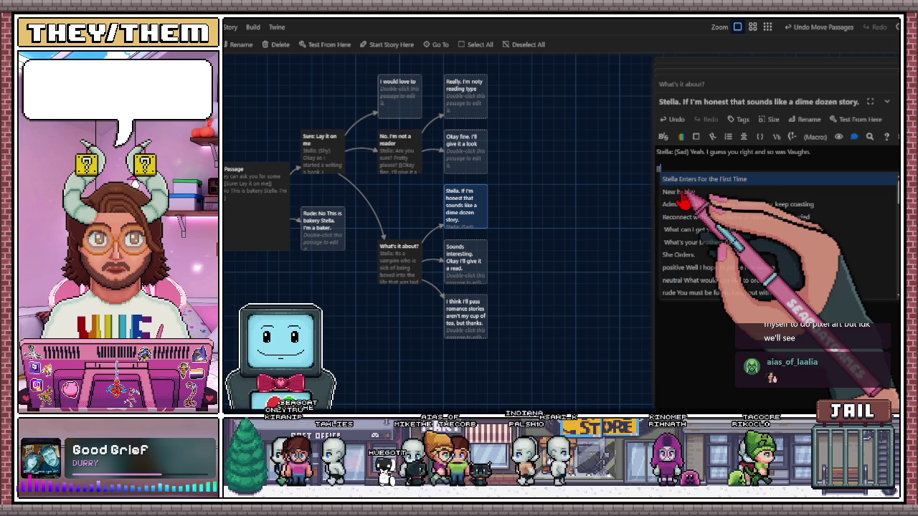
text(Whos vaughn)
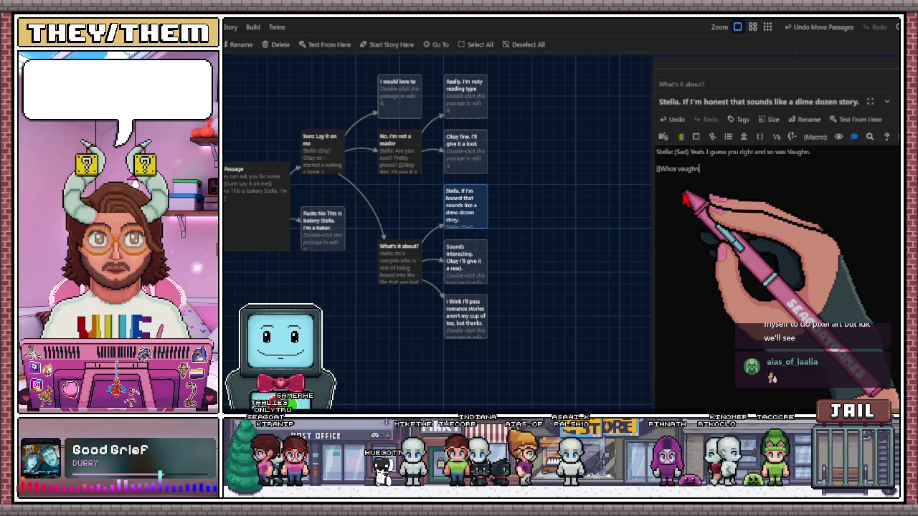
- Finish the Whos Vaughn link and start a new line for the next choice
key(Left)
key(Left)
key(Left)
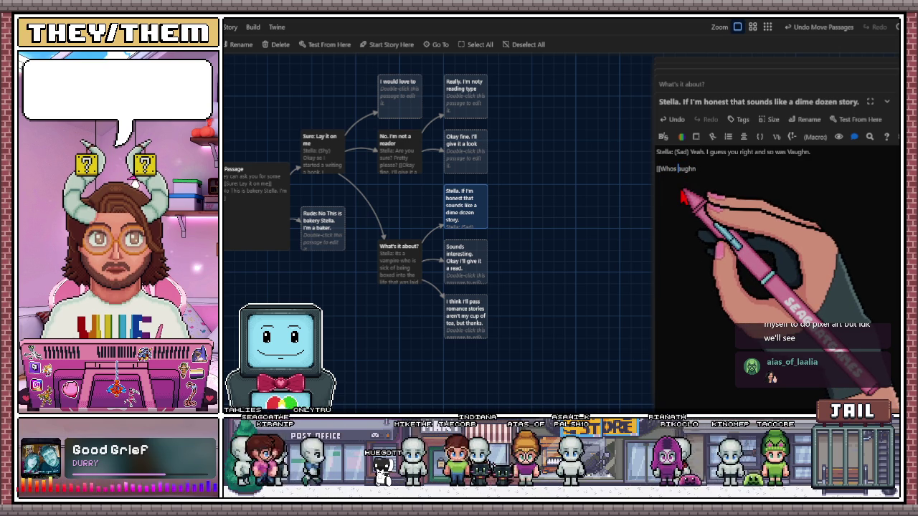
key(End)
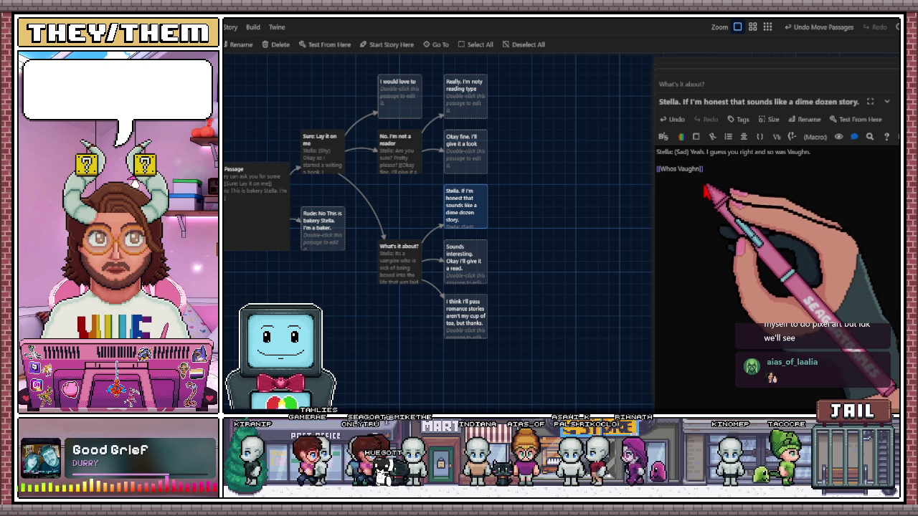
text(])
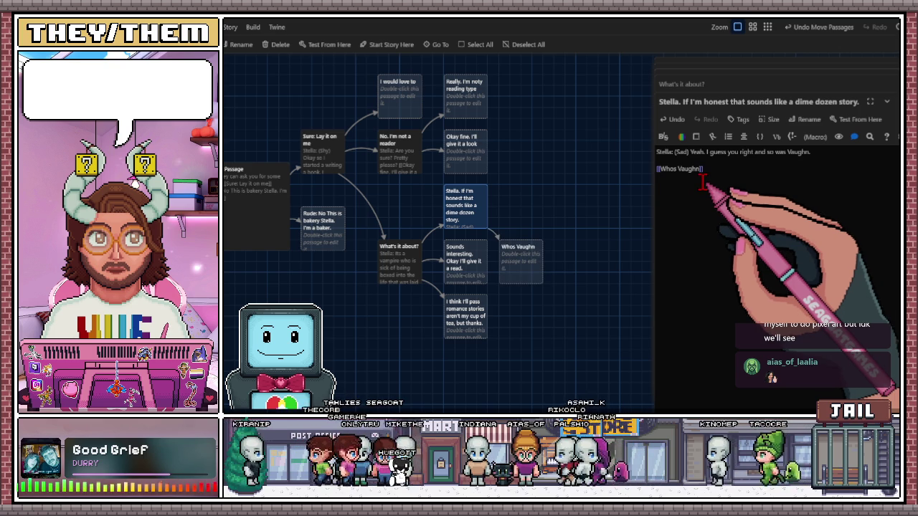
key(Return)
- Write the 'Sorry, maybe try again…' apology link, trimming its wording
text([[Sorr)
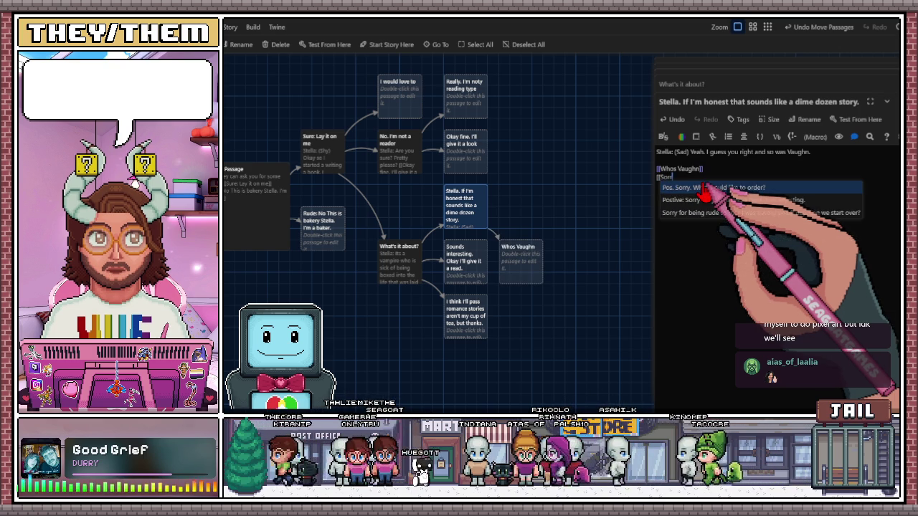
text(y.)
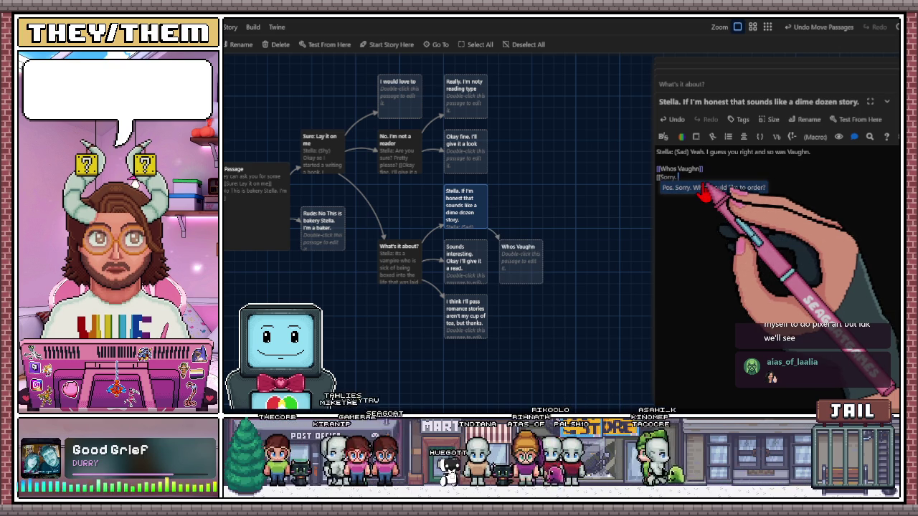
text( I don)
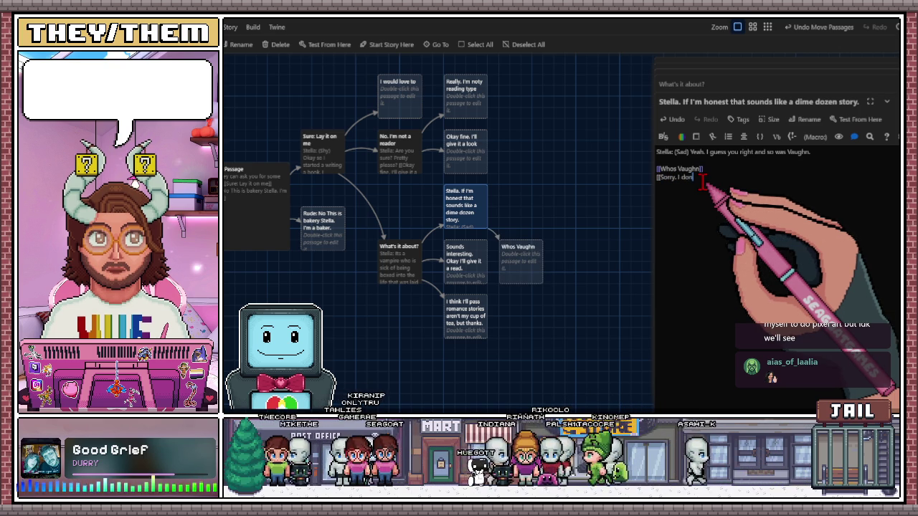
key(BackSpace)
key(BackSpace)
key(BackSpace)
key(BackSpace)
key(BackSpace)
text(M)
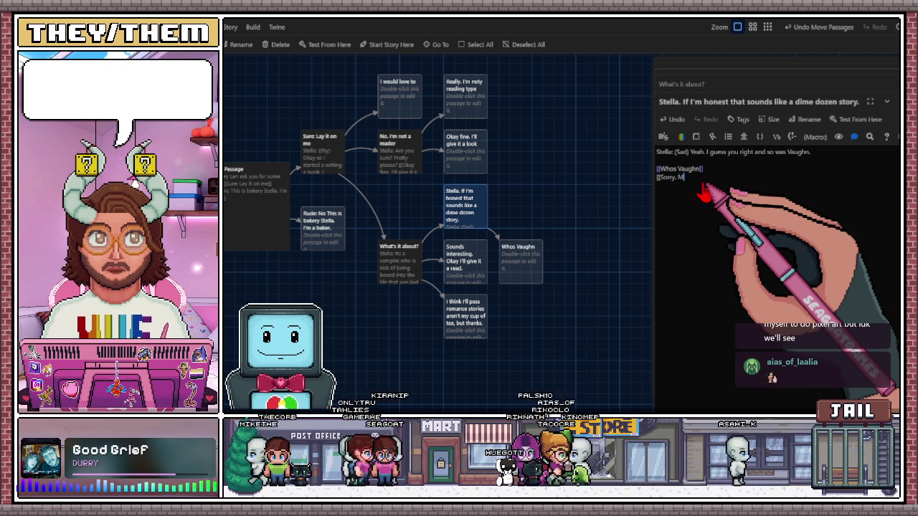
key(BackSpace)
key(BackSpace)
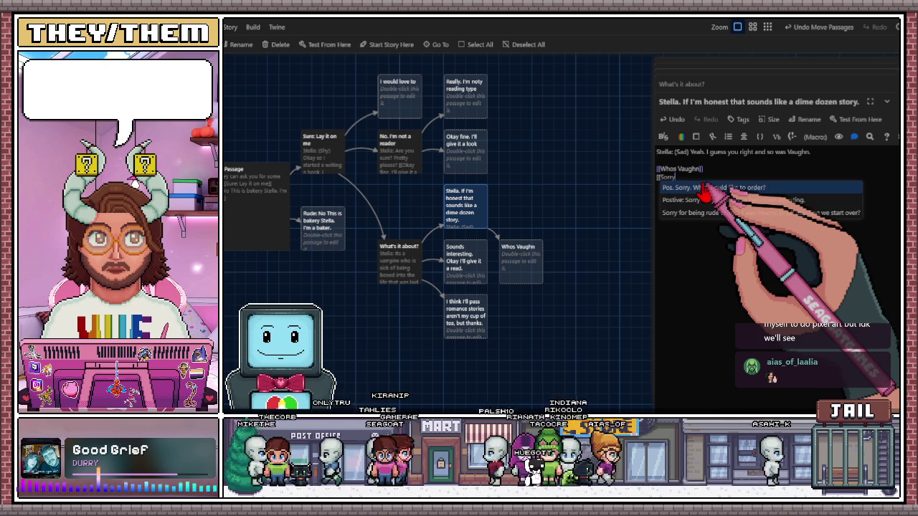
text(, but)
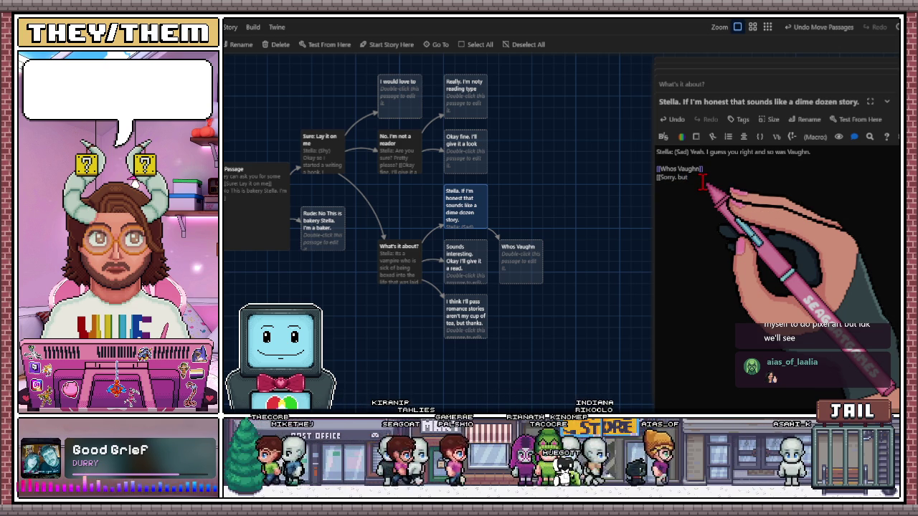
key(BackSpace)
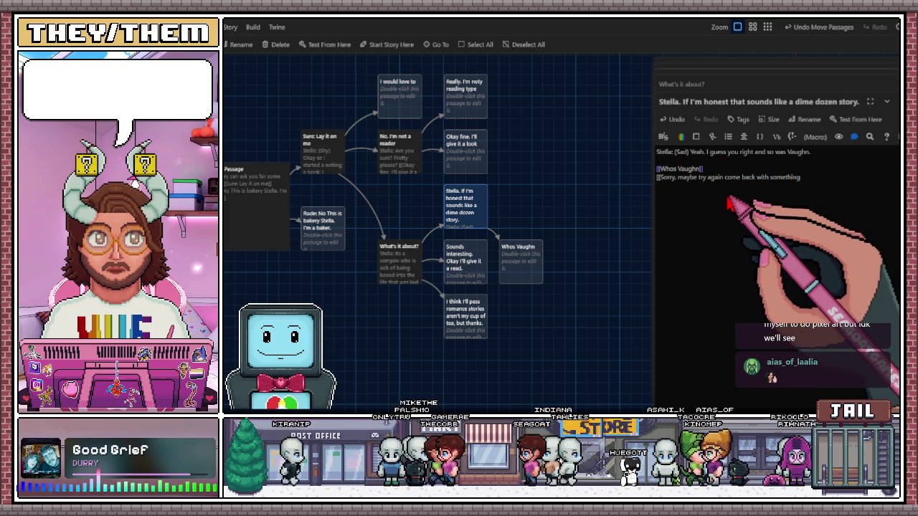
key(BackSpace)
key(BackSpace)
key(BackSpace)
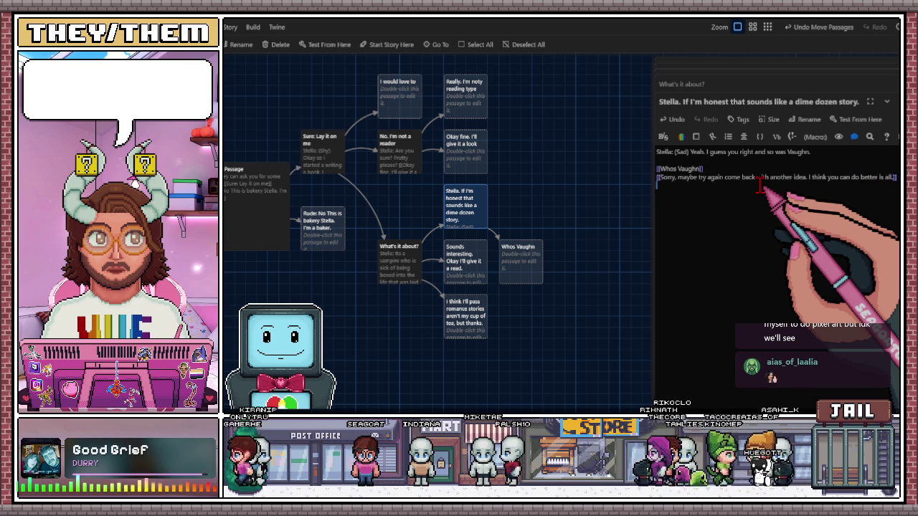
- Add the question mark to Whos Vaughn? and move it and the apology passage beside their parent
click(703, 169)
text(?)
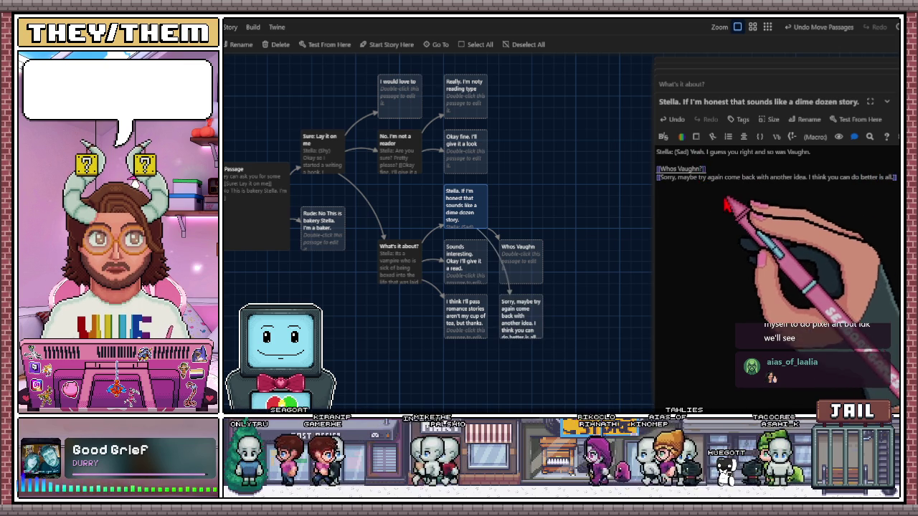
mouse_move(539, 266)
mouse_down()
mouse_move(531, 197)
mouse_move(550, 188)
mouse_up()
mouse_move(517, 289)
mouse_down()
mouse_move(526, 229)
mouse_move(537, 225)
mouse_move(535, 246)
mouse_move(543, 249)
mouse_up()
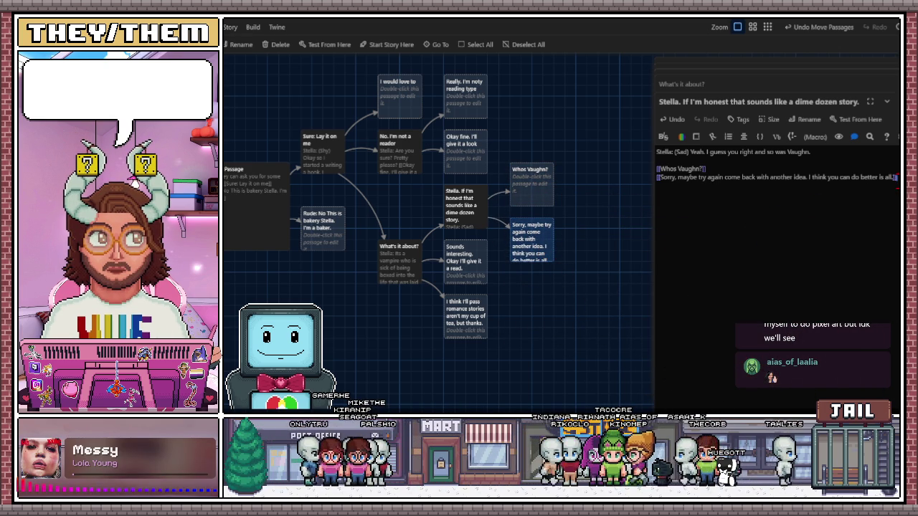
- Add the [[Maybe writing isn't for you.]] link and space the reply passages down the map
text([[)
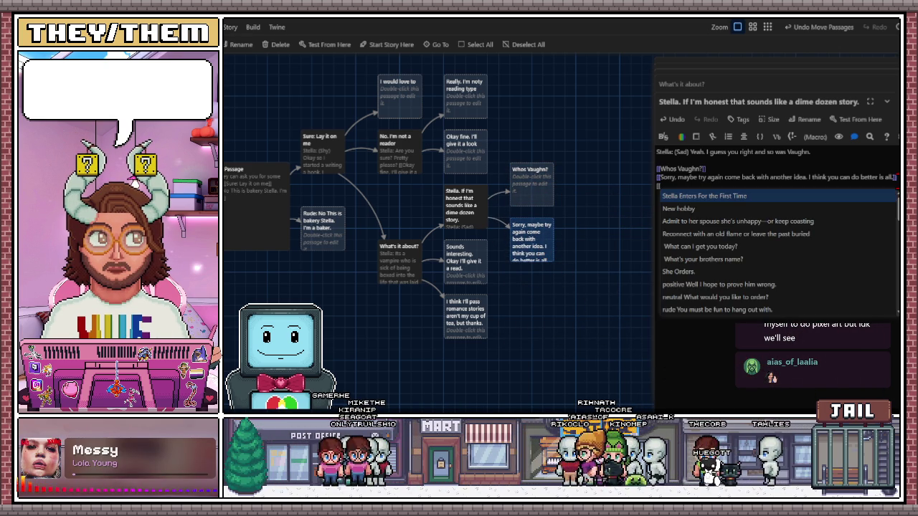
text(Maybe writ)
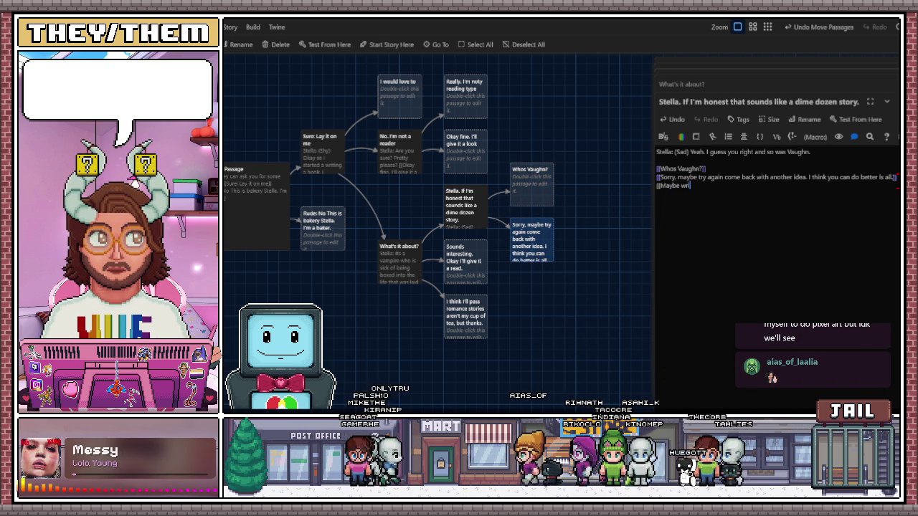
text(ing isn't for you.)
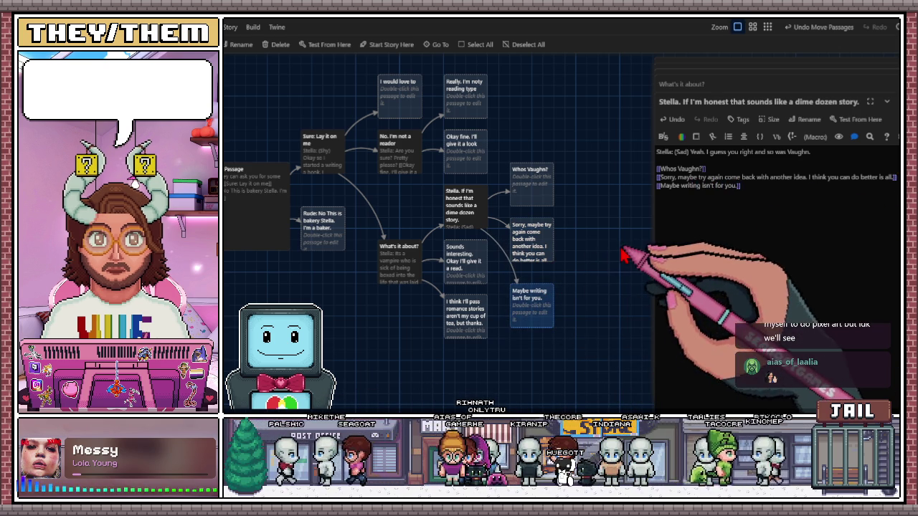
drag(532, 242, 529, 230)
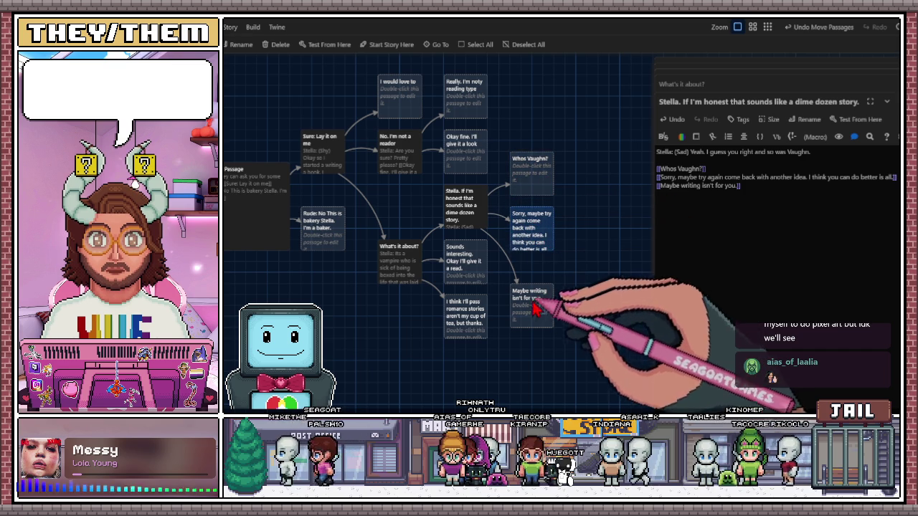
drag(537, 303, 534, 283)
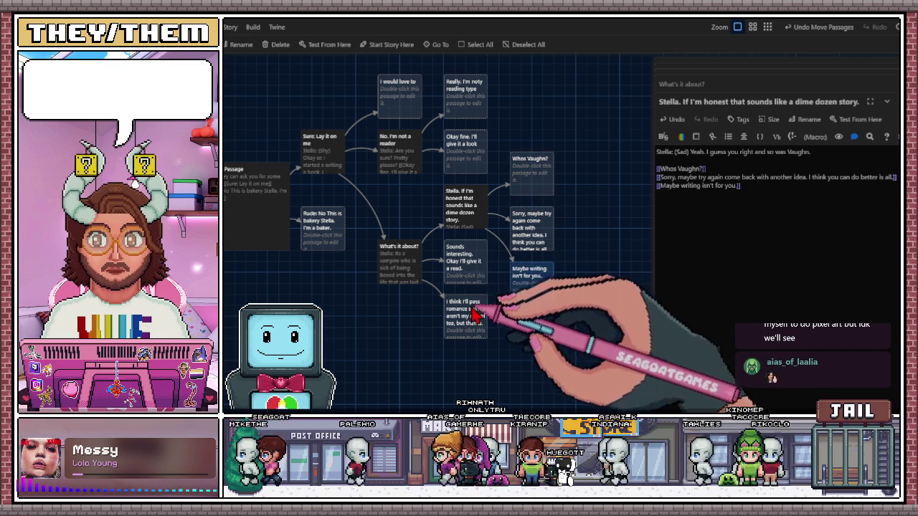
drag(477, 310, 477, 380)
drag(469, 259, 469, 301)
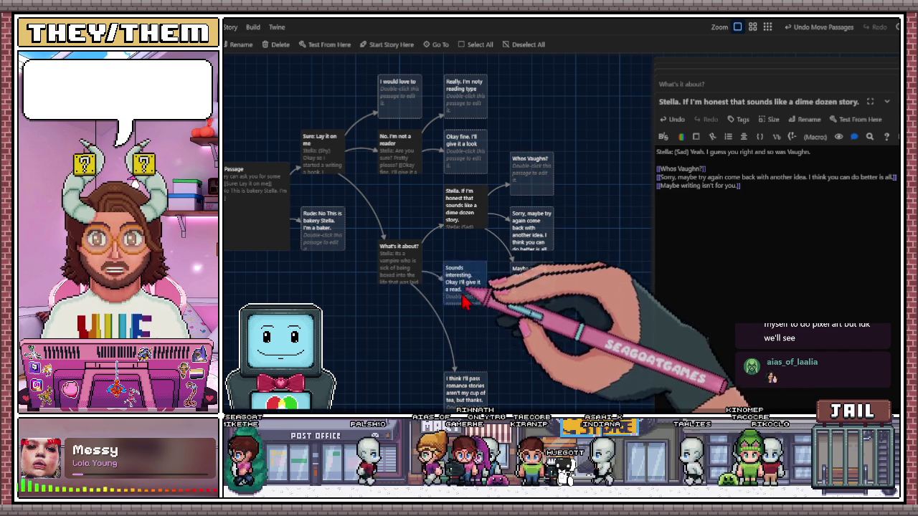
- Open the Sounds interesting passage for editing
click(470, 378)
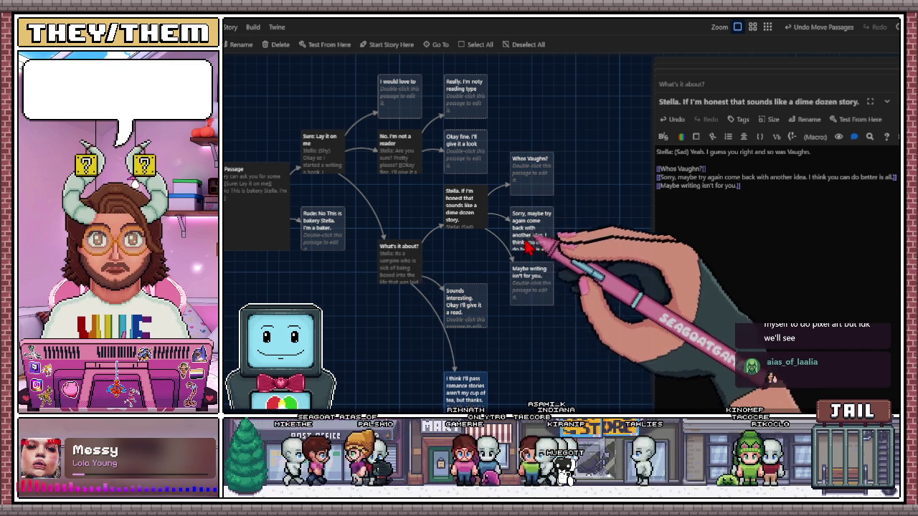
click(473, 309)
double_click(472, 309)
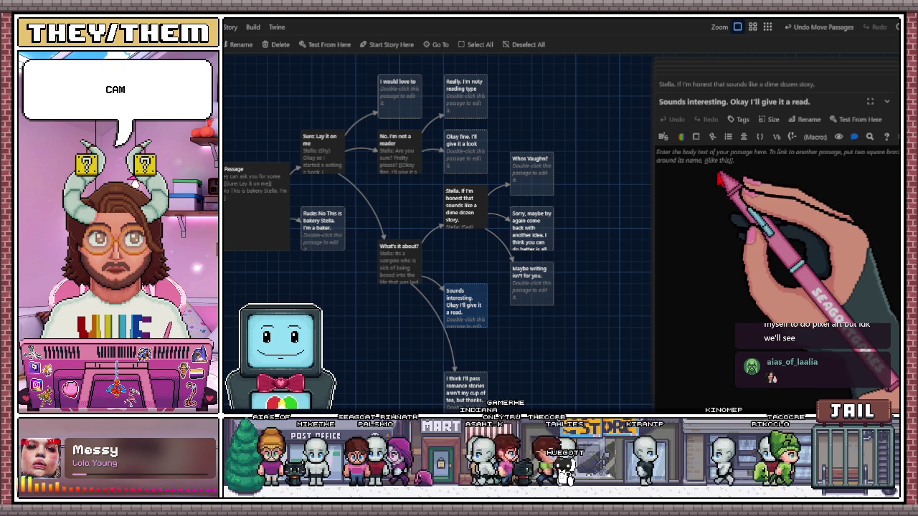
- Type 'Stella: (Happy) Thank you so much. (Hands you a copy).' and begin a [[Thanks link below
text(Stella: (Happy)
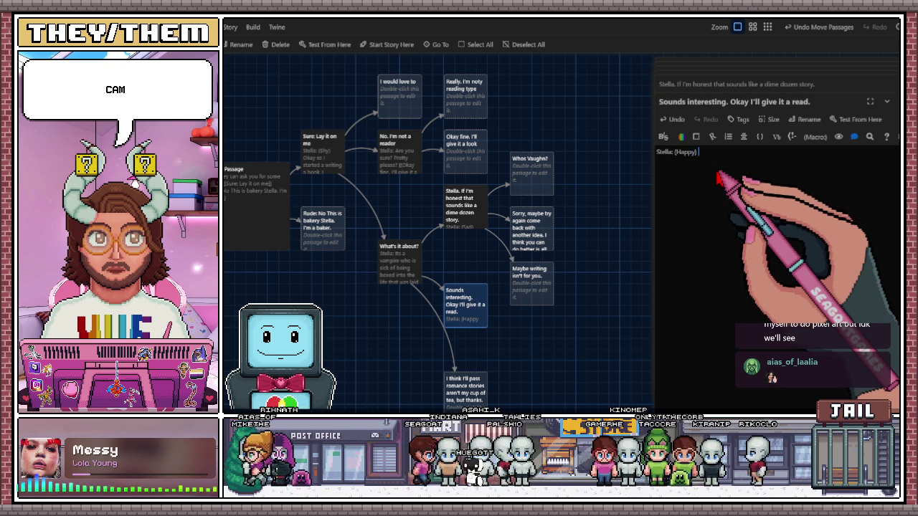
text(Thank you so much.)
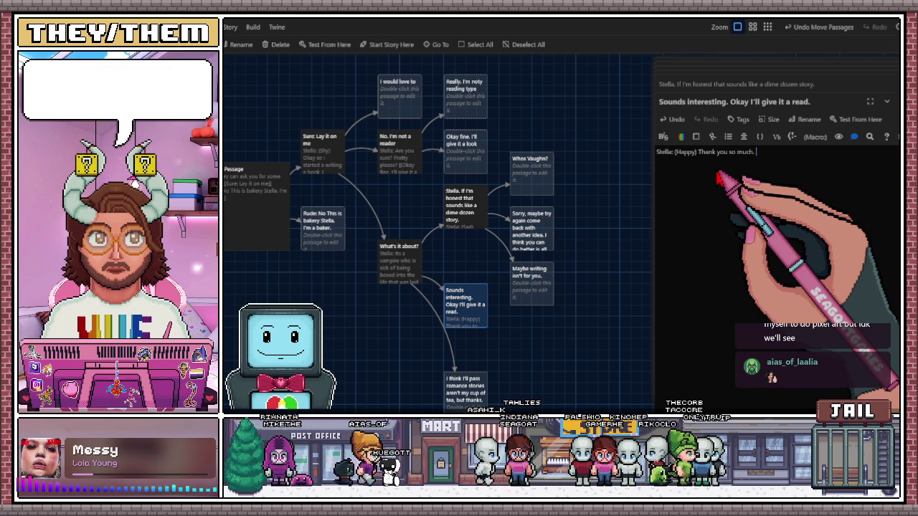
text(Hands you a copy).)
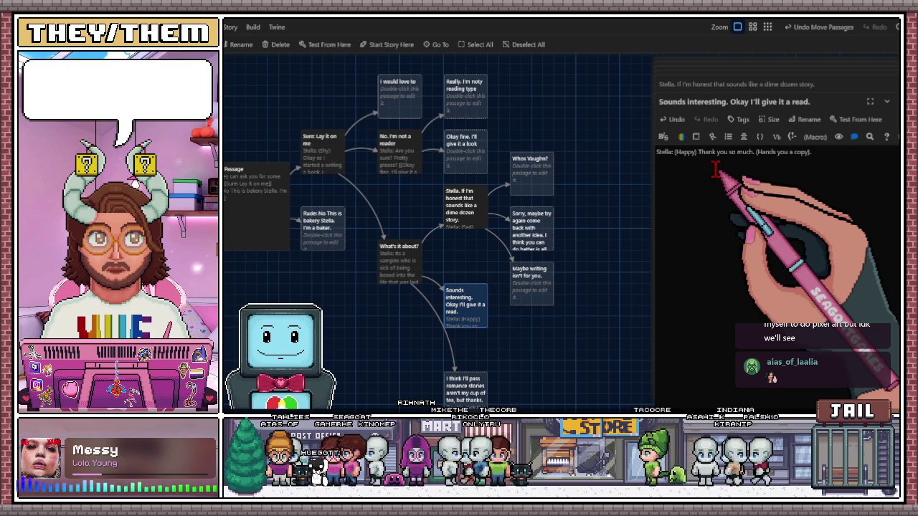
text([[Thanks.)
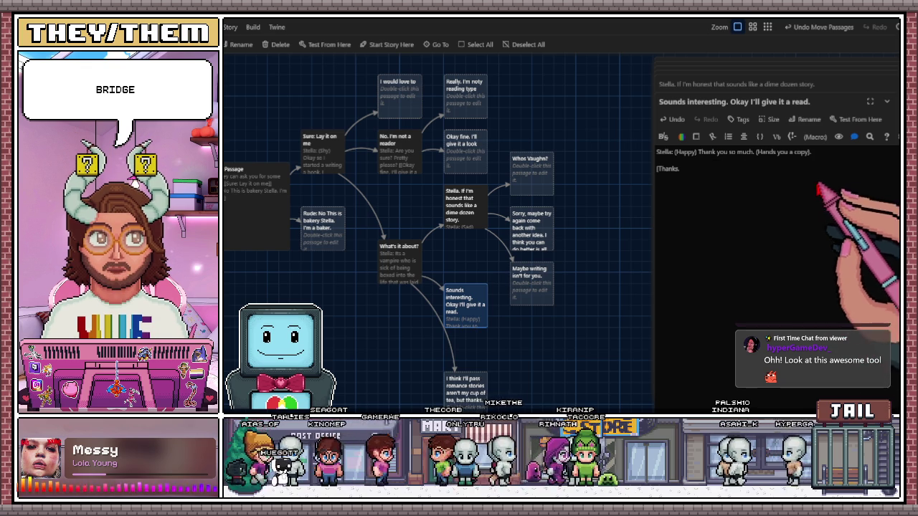
scroll(556, 358, left, 2)
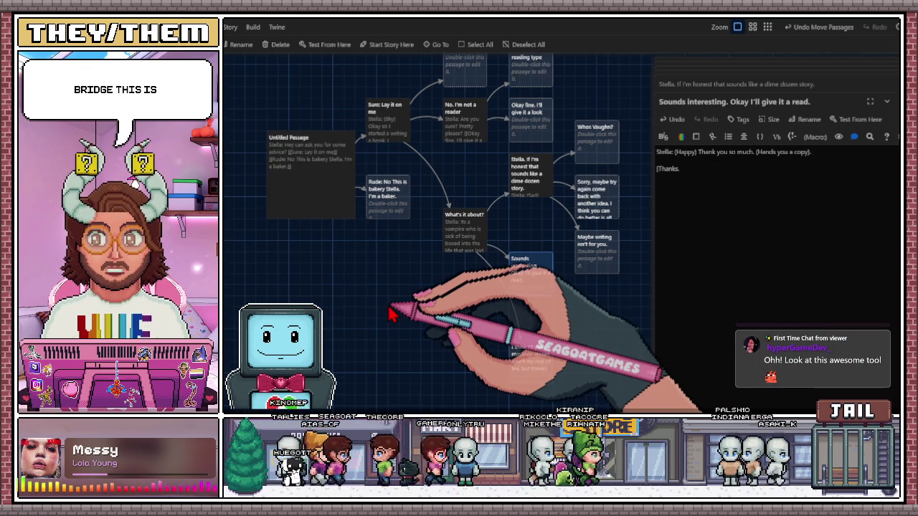
scroll(387, 319, left, 4)
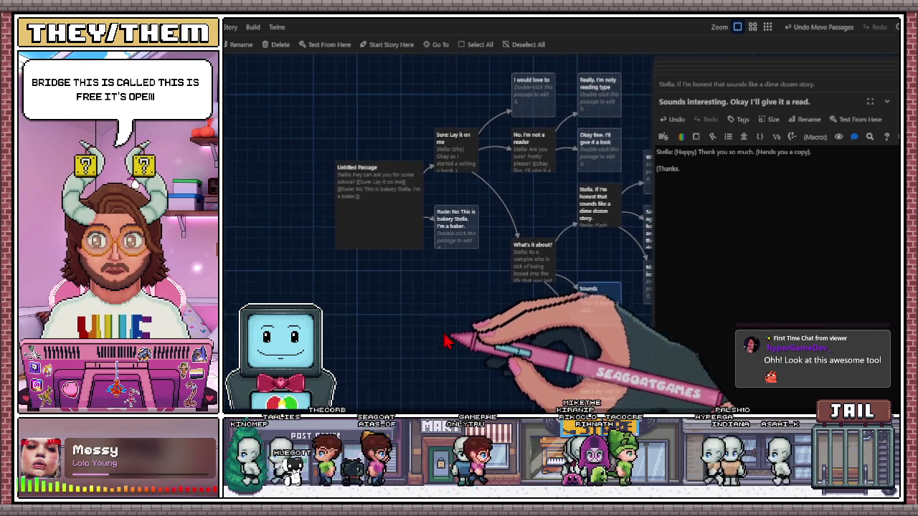
scroll(348, 307, left, 8)
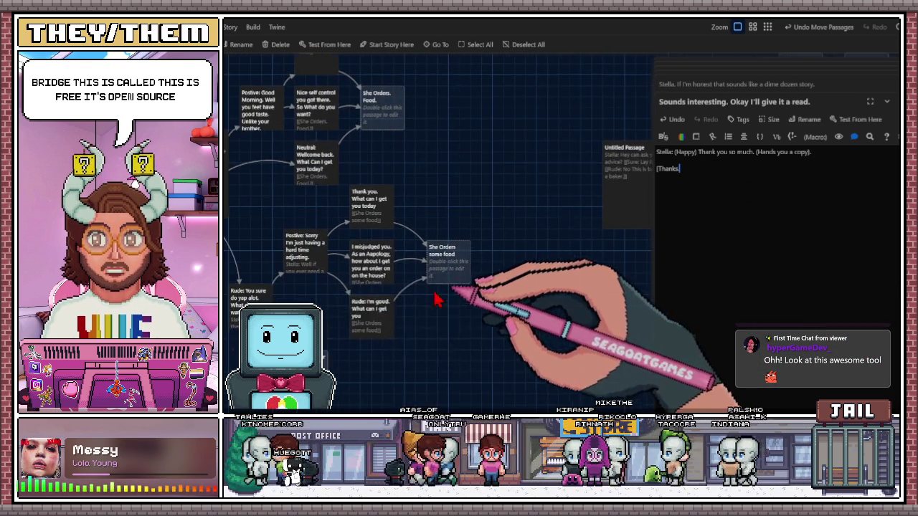
scroll(479, 308, left, 4)
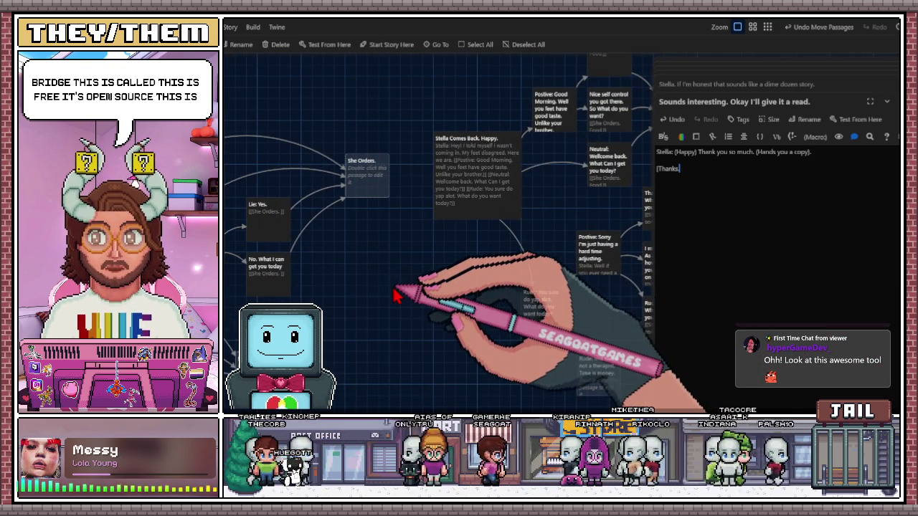
scroll(394, 294, left, 6)
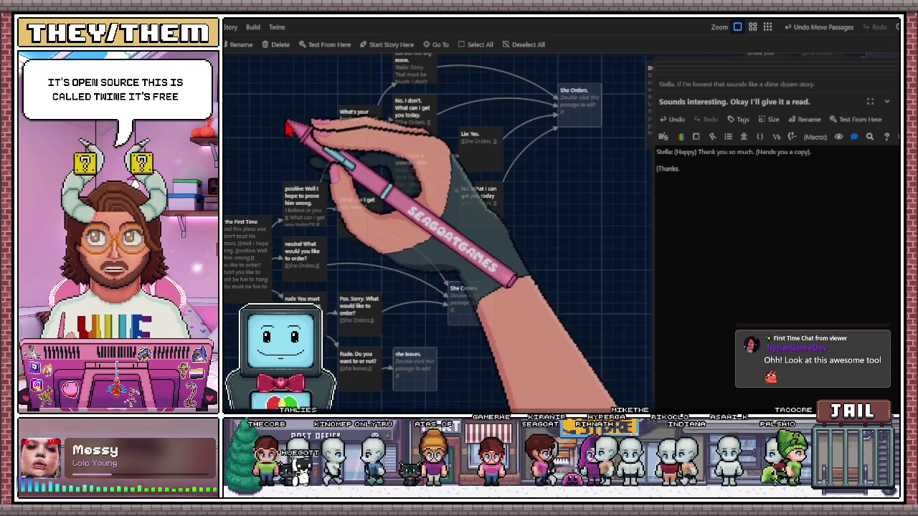
click(237, 280)
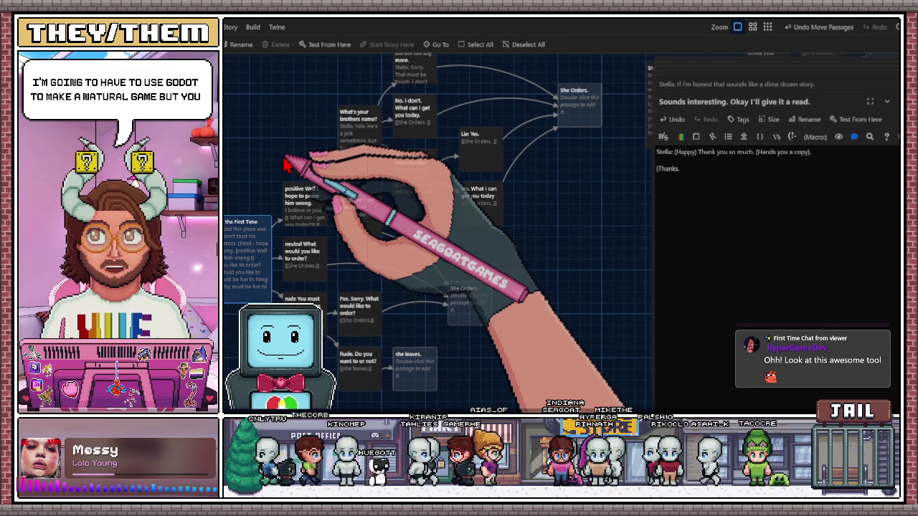
scroll(344, 165, left, 4)
scroll(345, 165, down, 2)
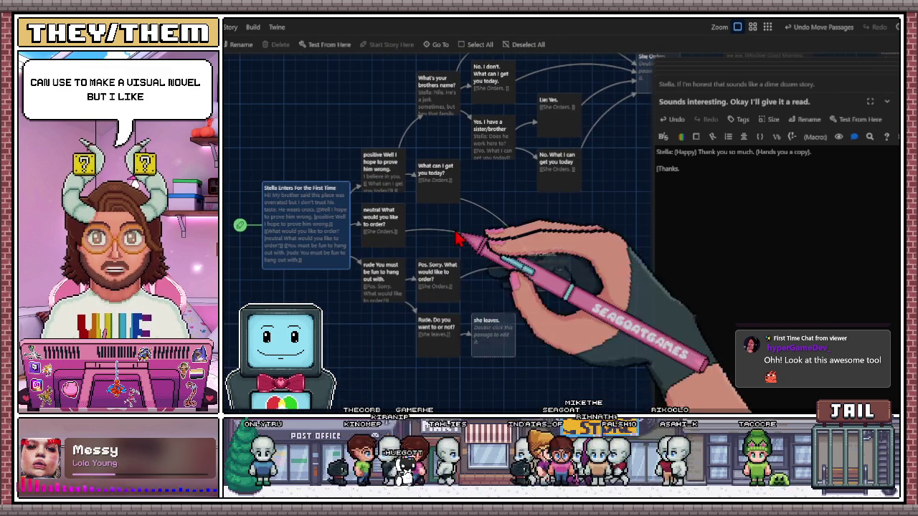
scroll(459, 266, up, 1)
scroll(459, 265, right, 2)
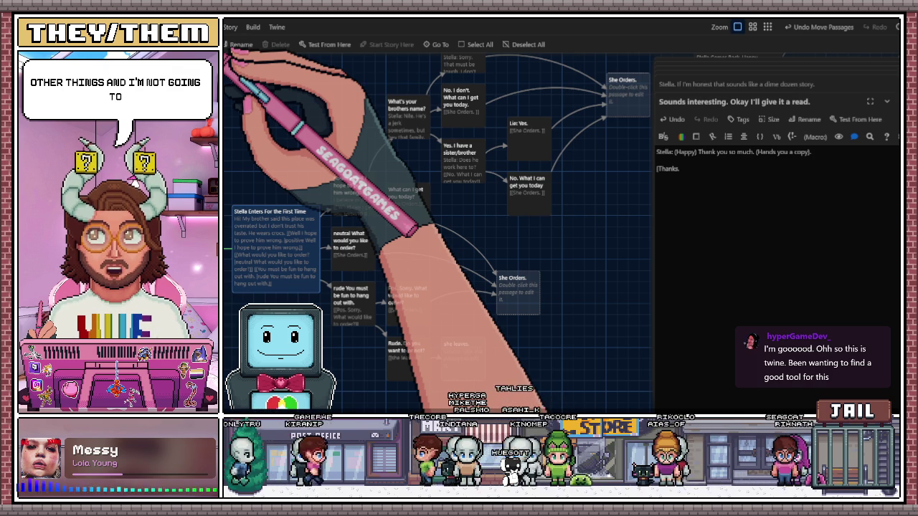
- Pan around the story map and select the Stella Enters For the First Time passage
drag(312, 167, 281, 156)
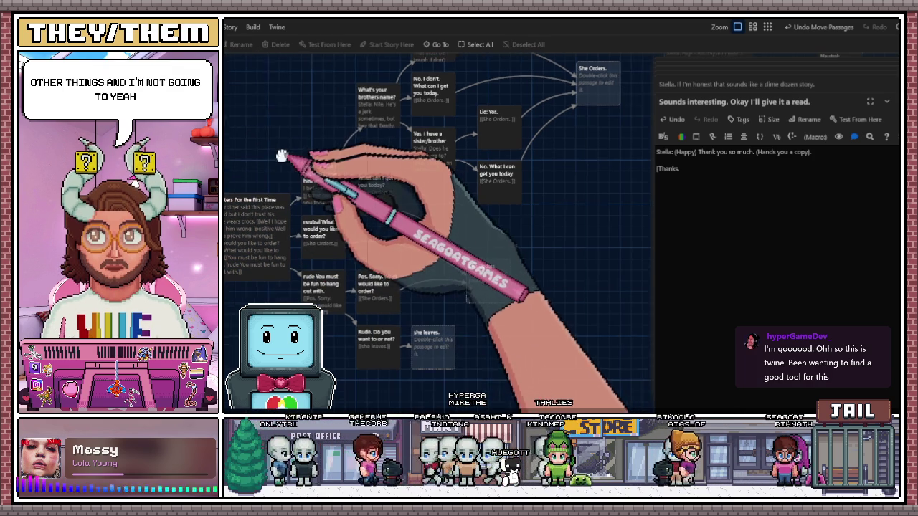
drag(387, 329, 494, 262)
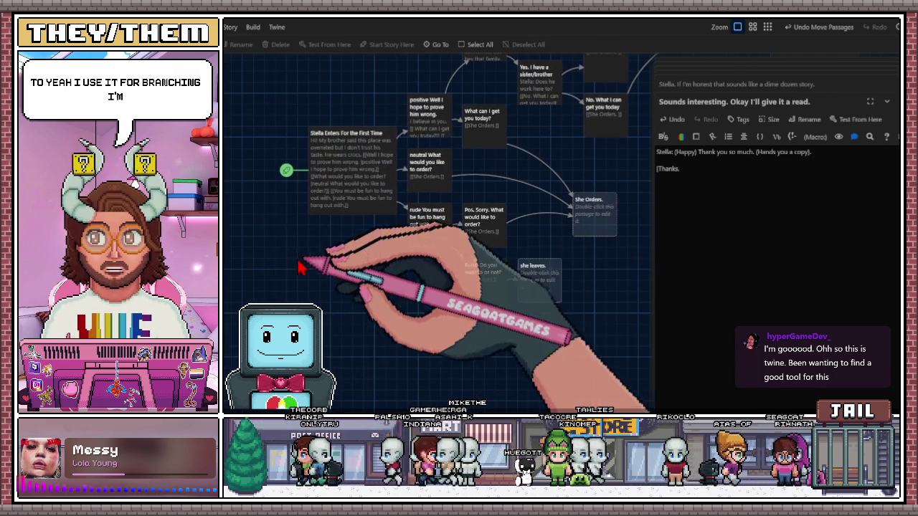
drag(348, 188, 289, 244)
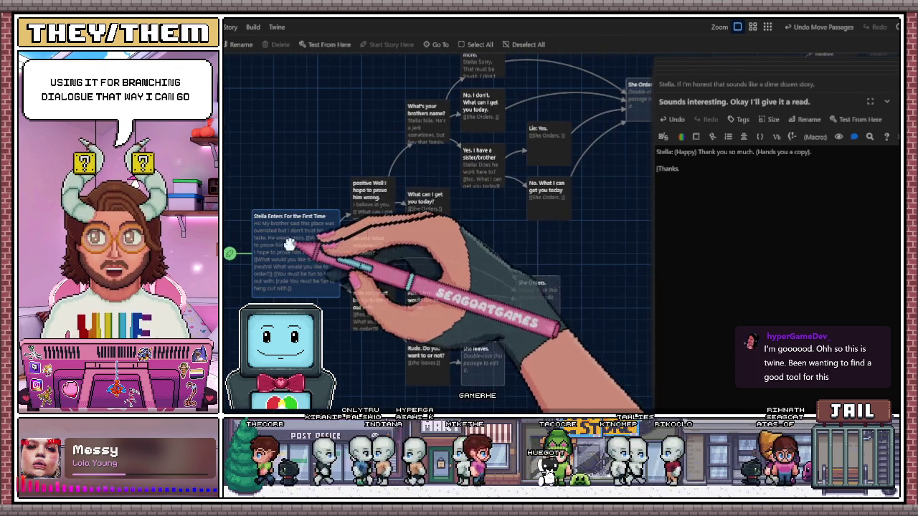
drag(429, 202, 322, 247)
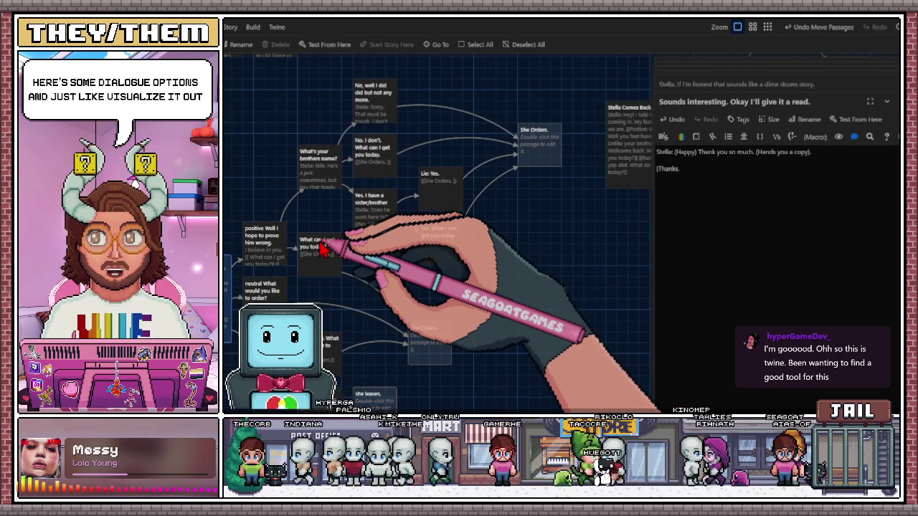
drag(264, 228, 382, 157)
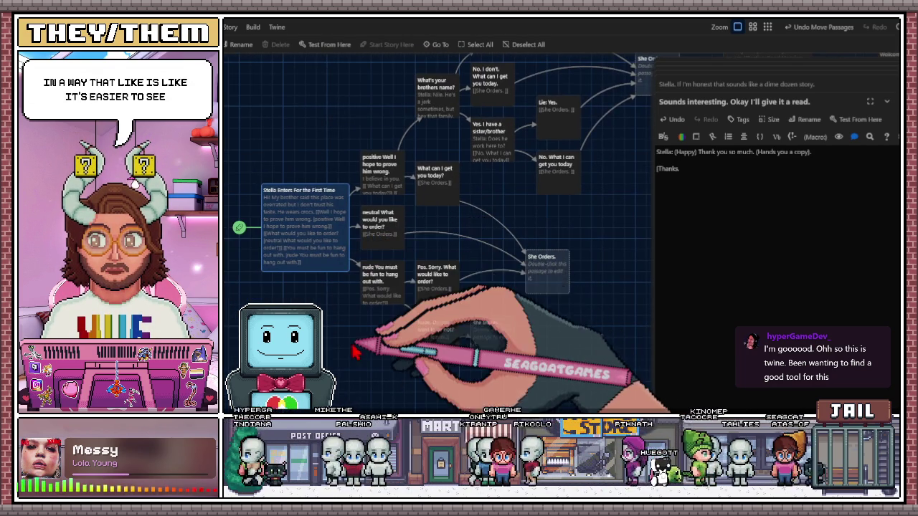
drag(352, 352, 357, 301)
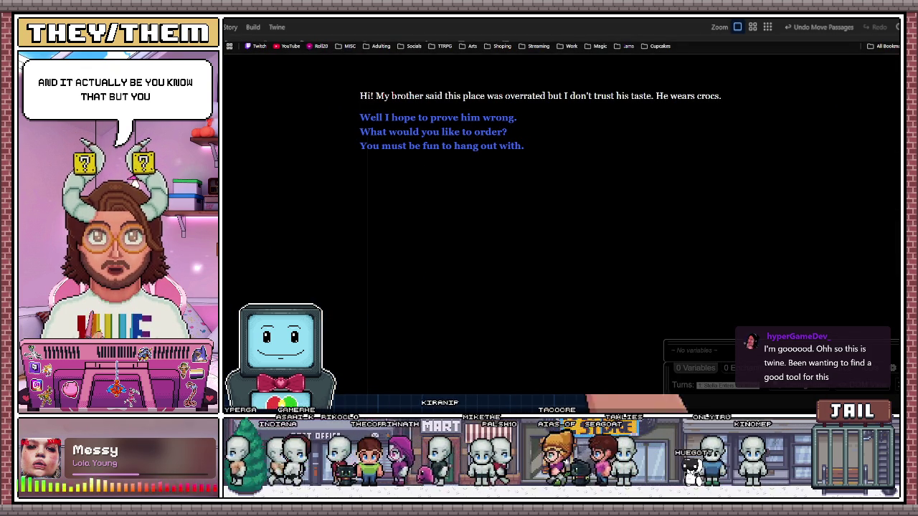
- Try the positive and 'What can I get you today' replies, step back, and close the playtest
drag(360, 95, 717, 93)
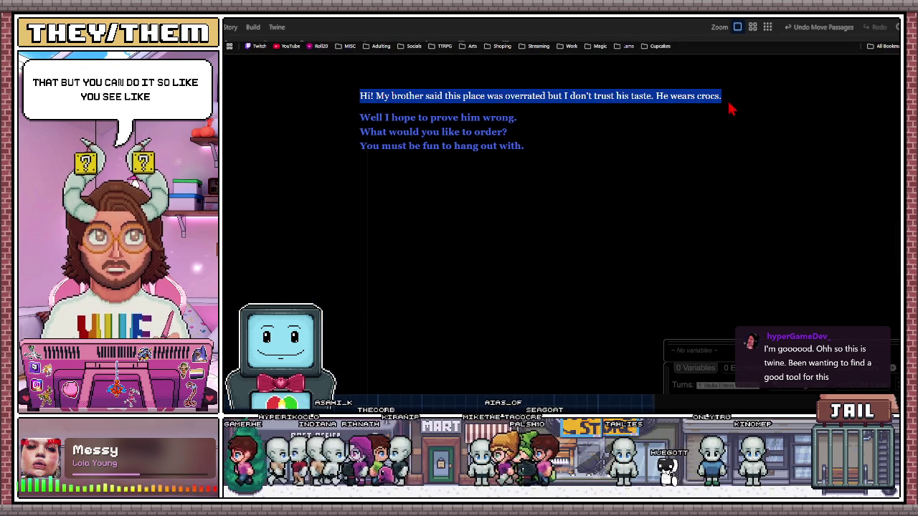
click(412, 197)
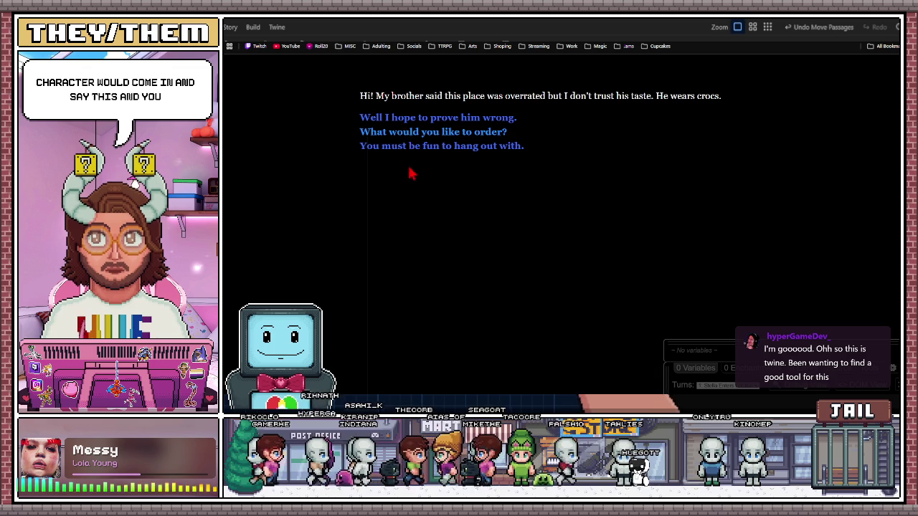
click(405, 123)
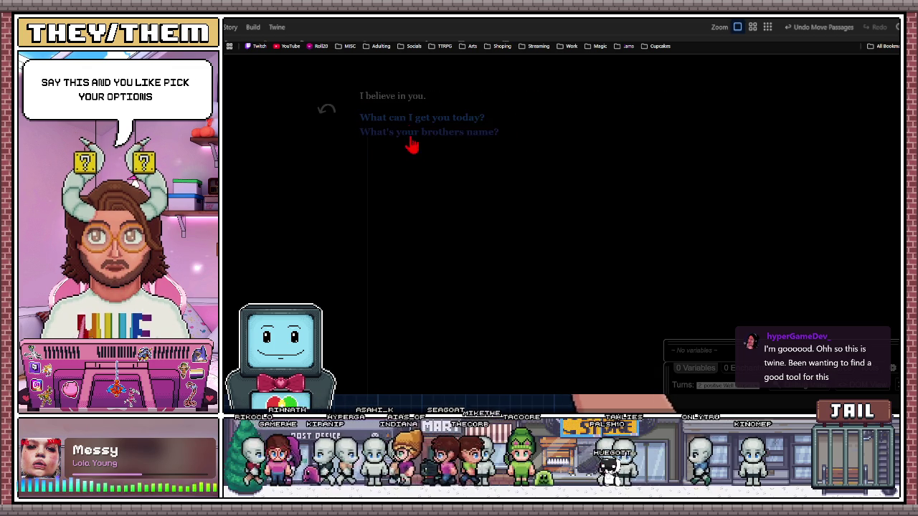
click(424, 123)
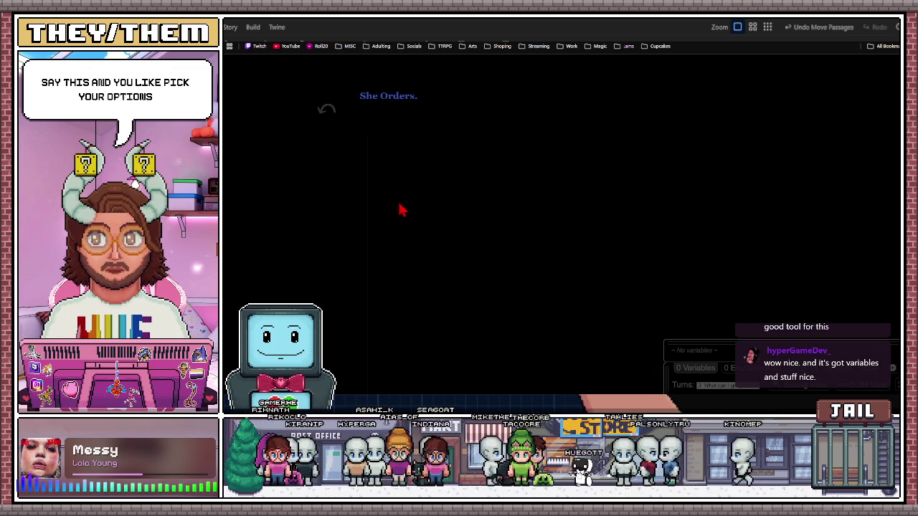
click(327, 118)
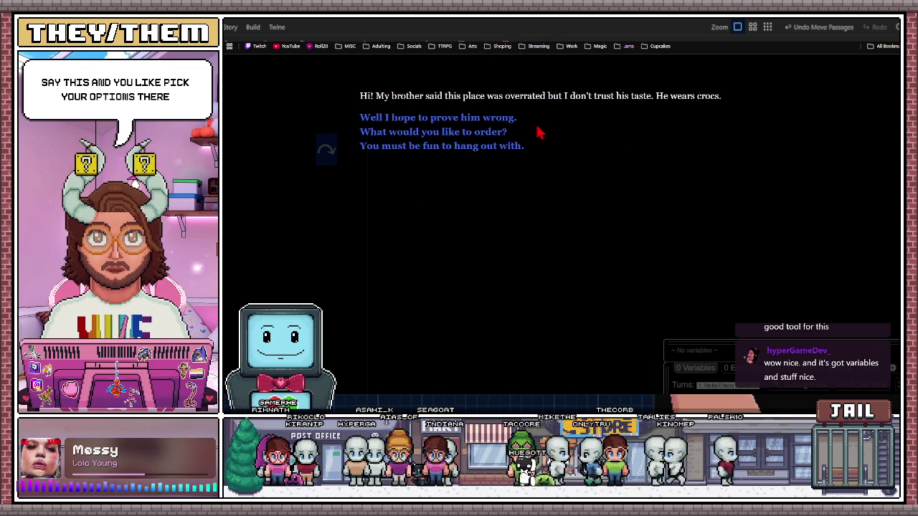
key(ctrl+w)
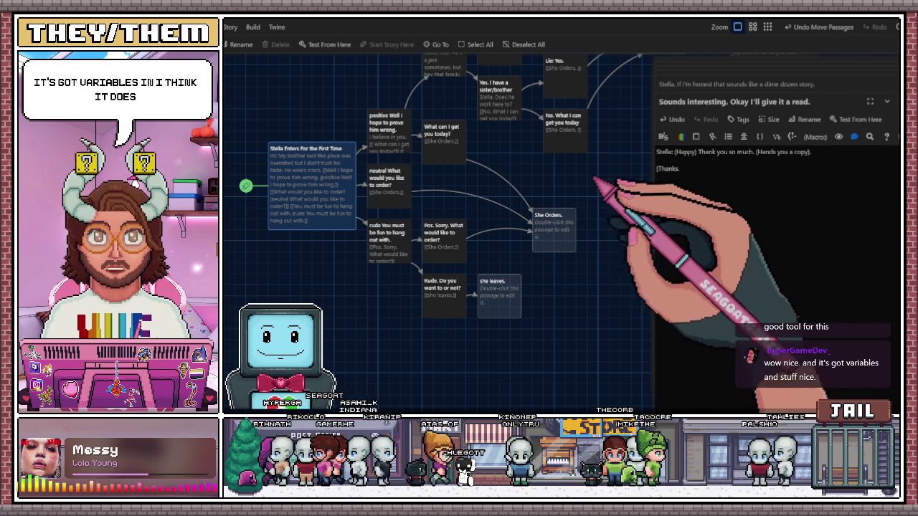
- Open the Stella Enters For the First Time passage to view her opening line and replies
scroll(569, 206, up, 1)
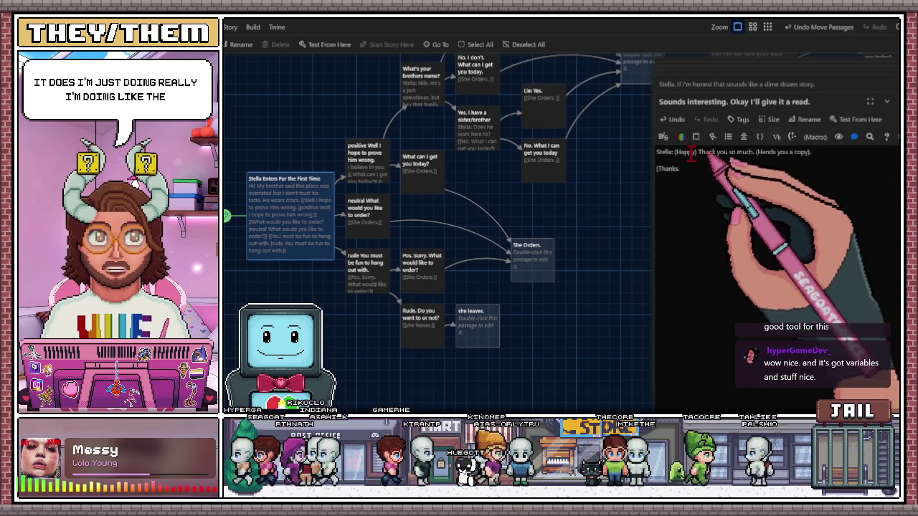
scroll(434, 174, down, 1)
double_click(273, 195)
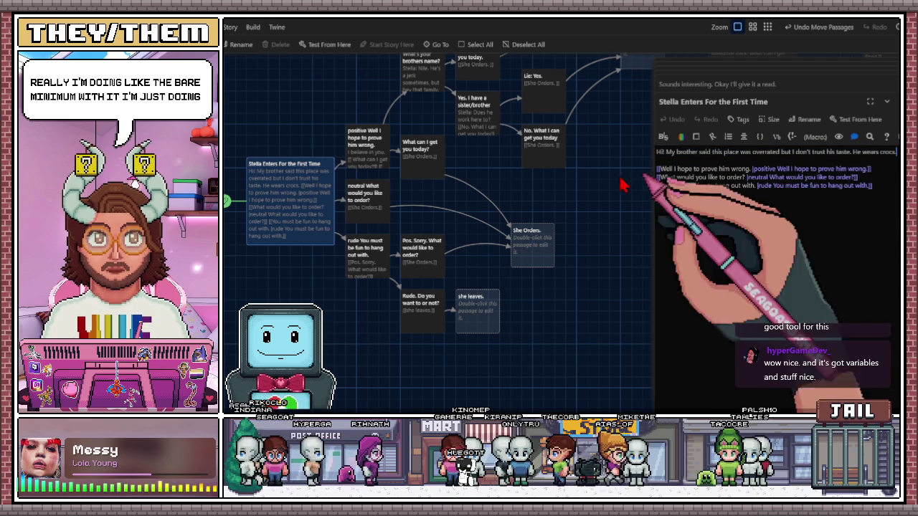
scroll(527, 207, right, 2)
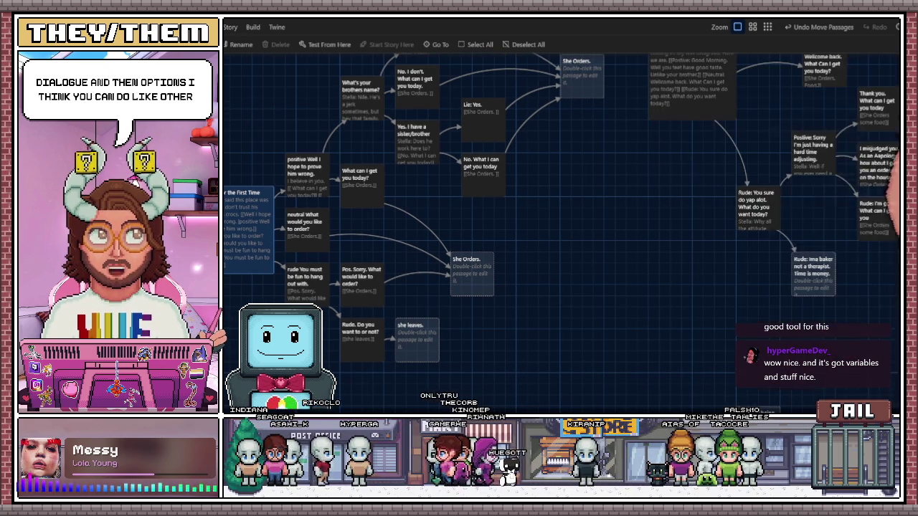
scroll(650, 167, right, 1)
drag(651, 166, 509, 273)
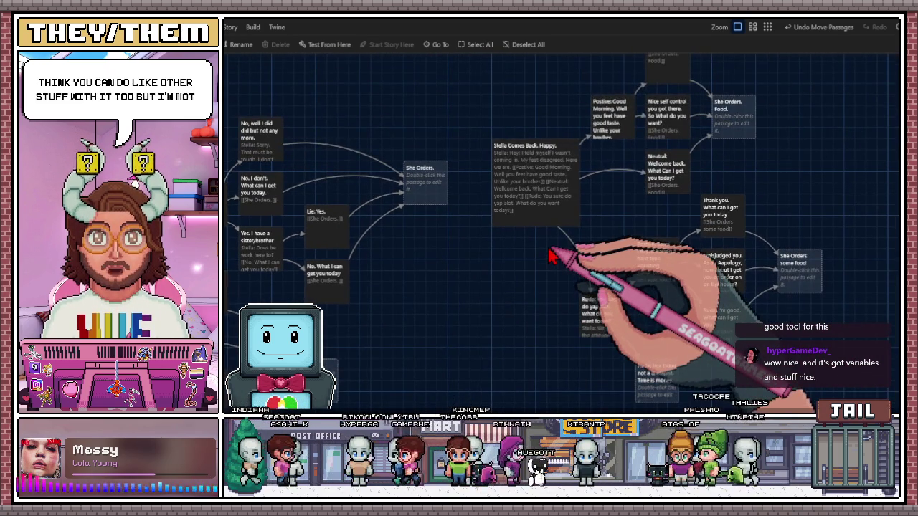
scroll(526, 267, right, 1)
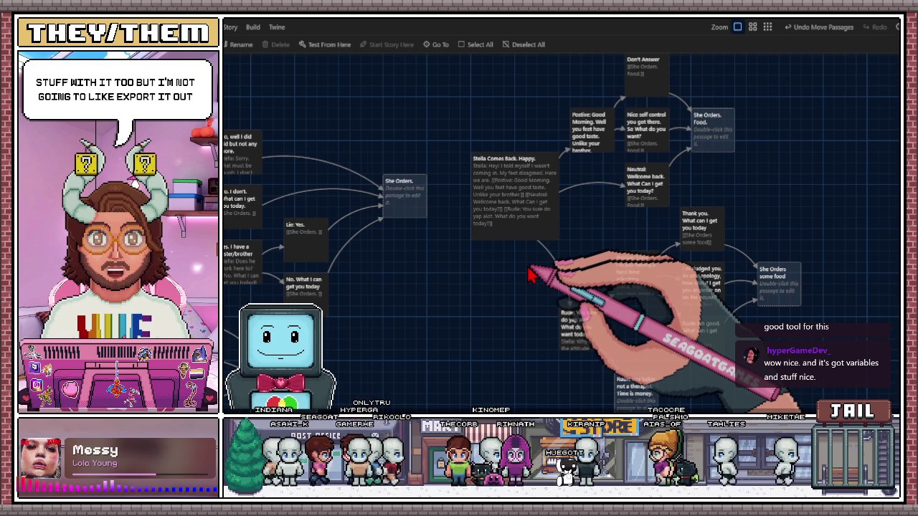
scroll(515, 241, down, 1)
scroll(515, 242, left, 1)
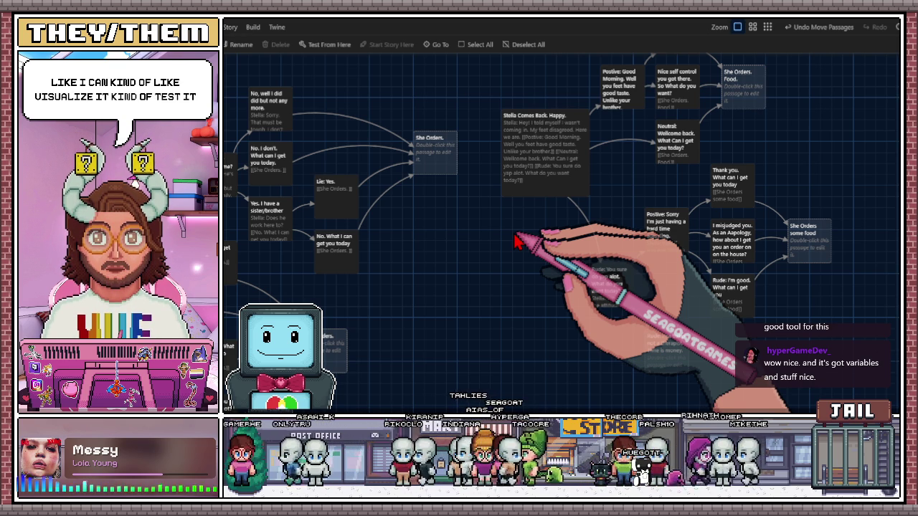
scroll(524, 244, down, 2)
scroll(523, 244, right, 2)
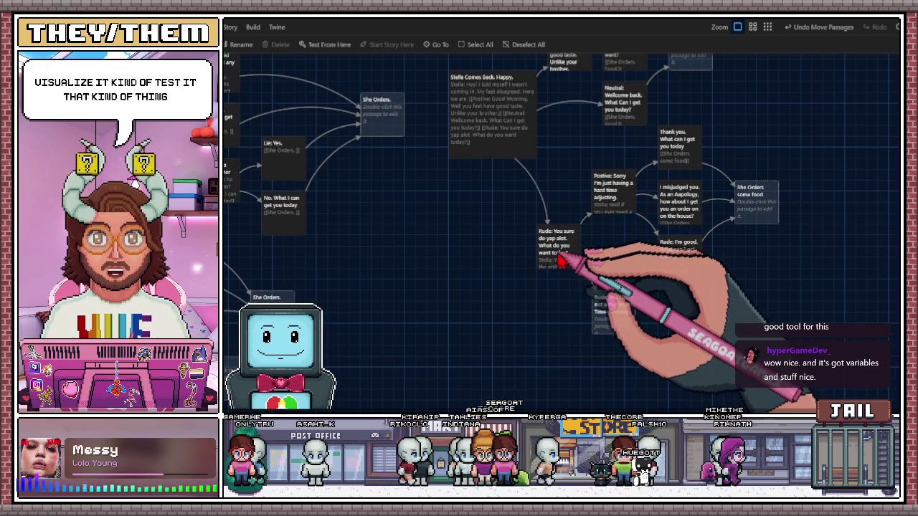
drag(557, 256, 568, 244)
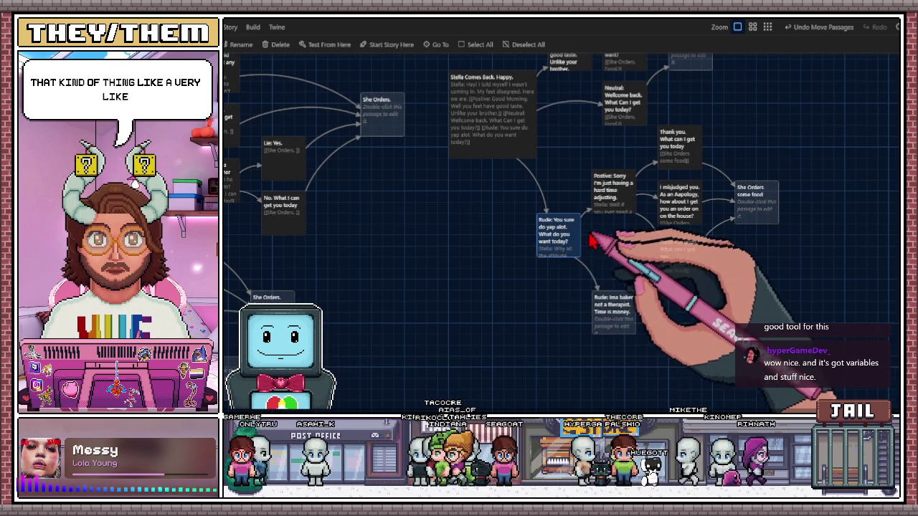
scroll(553, 280, up, 2)
scroll(552, 280, right, 2)
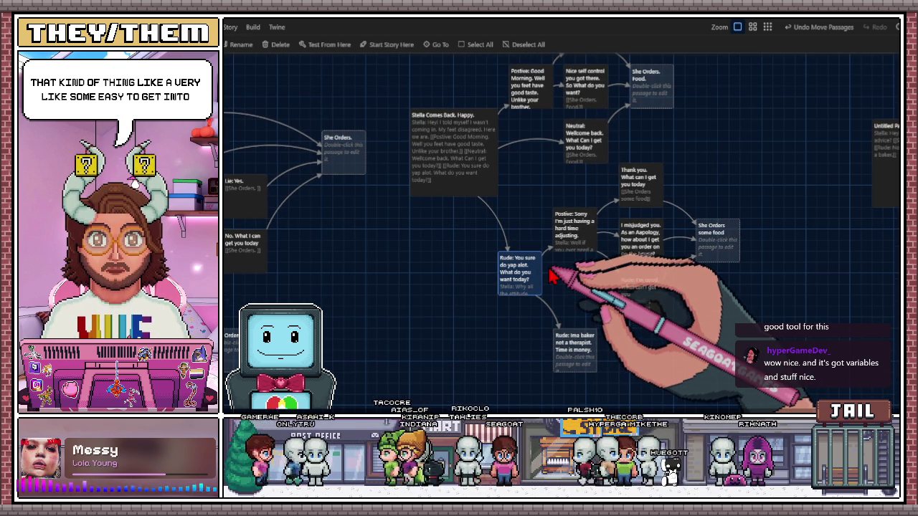
scroll(552, 273, right, 8)
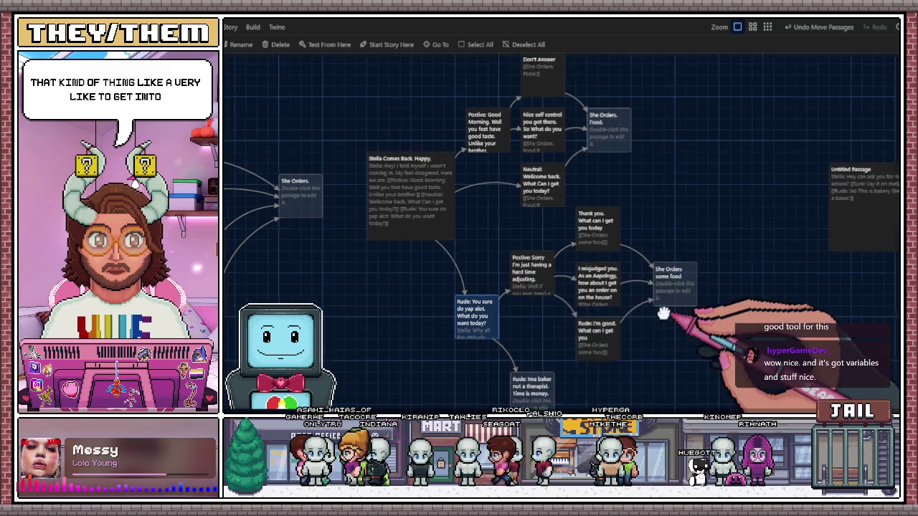
click(654, 166)
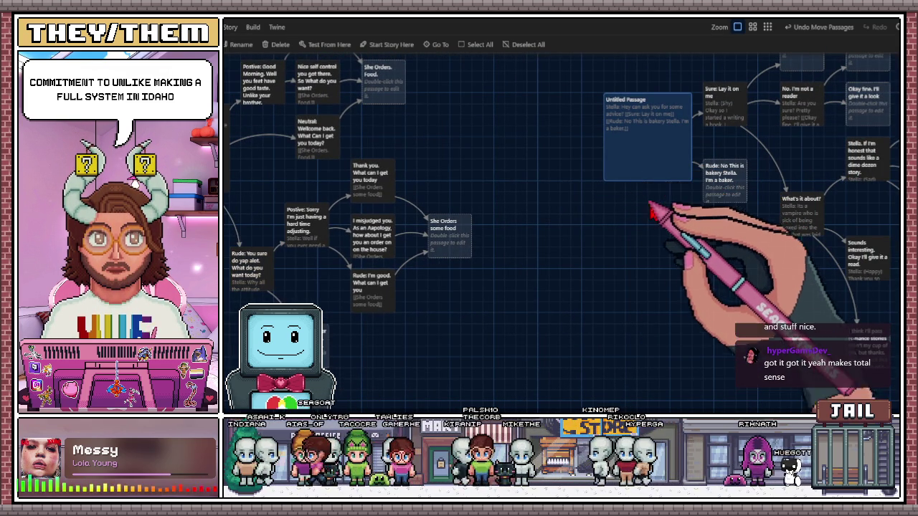
scroll(624, 215, right, 4)
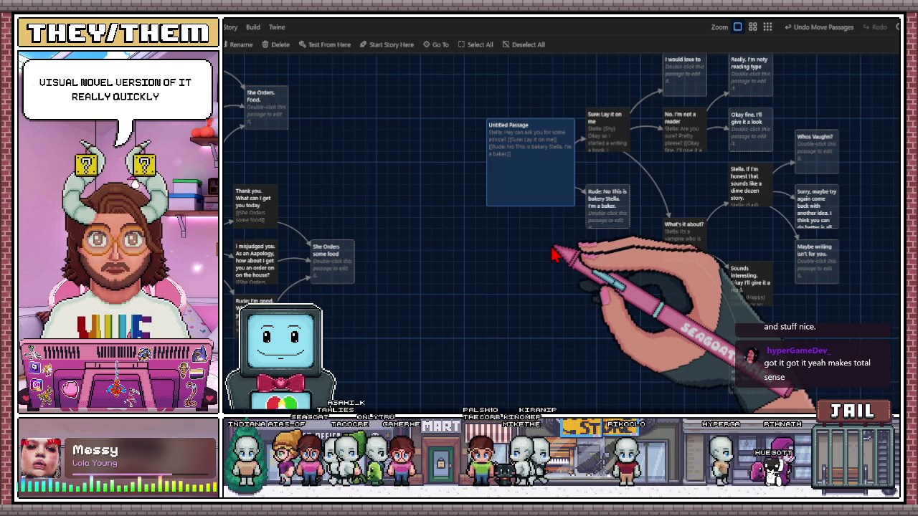
scroll(552, 255, right, 5)
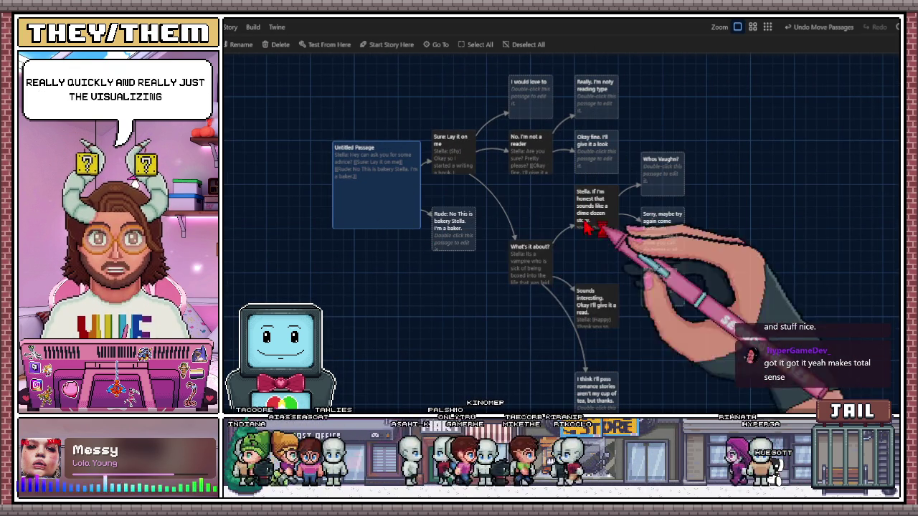
scroll(502, 231, down, 10)
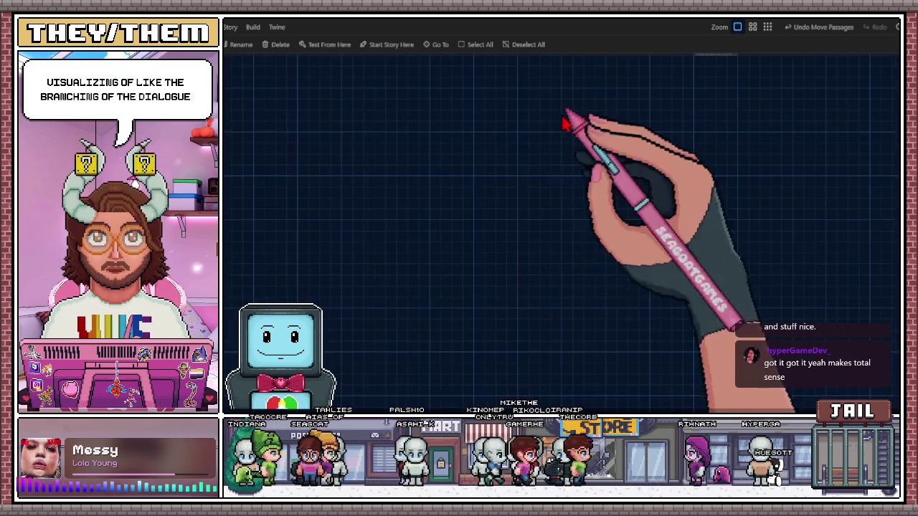
scroll(571, 109, up, 10)
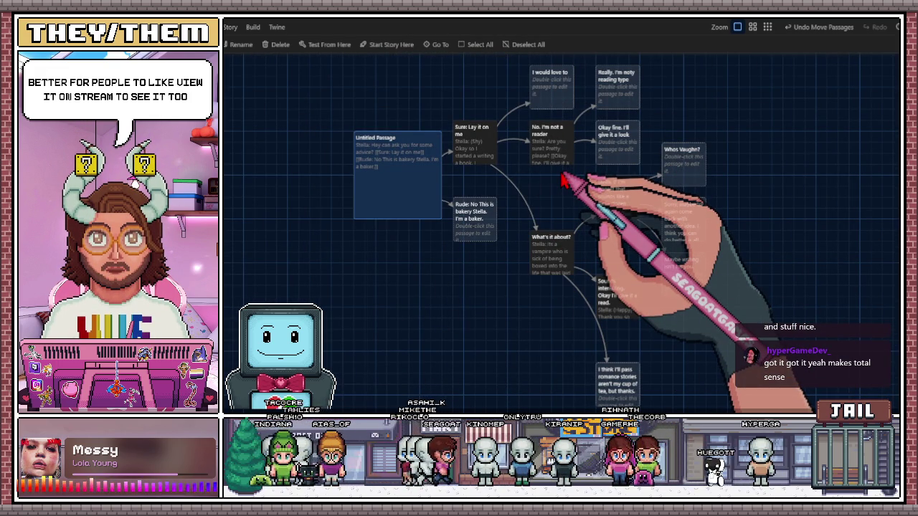
scroll(561, 179, right, 3)
scroll(721, 190, right, 1)
scroll(471, 203, left, 4)
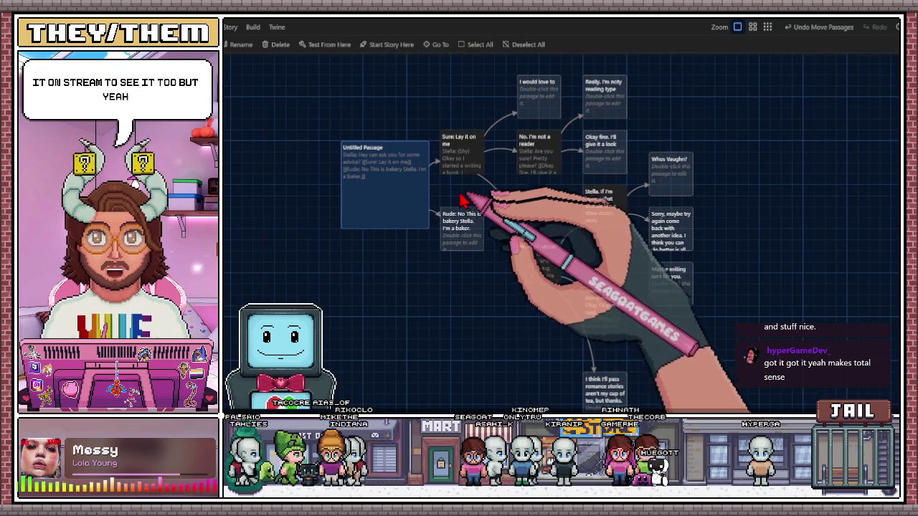
- In Untitled Passage, replace the colon after Sure in the Sure link with a |
double_click(391, 197)
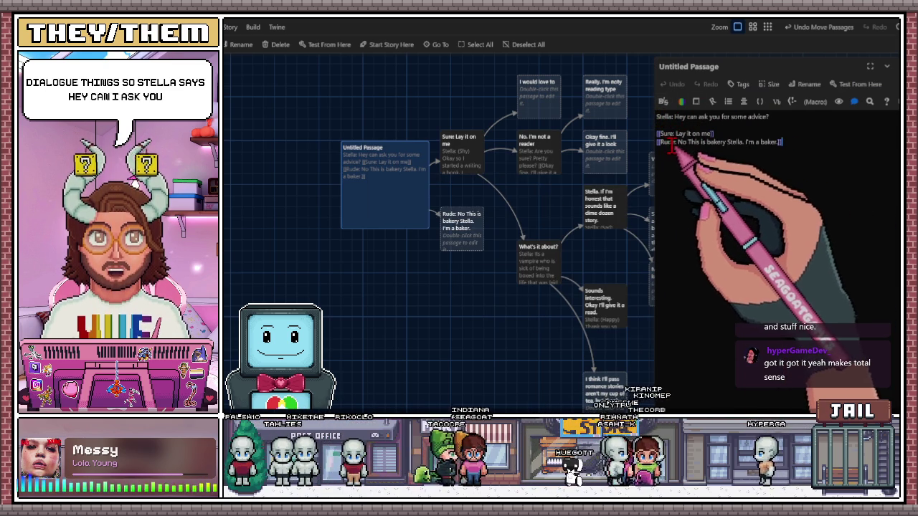
click(675, 134)
key(BackSpace)
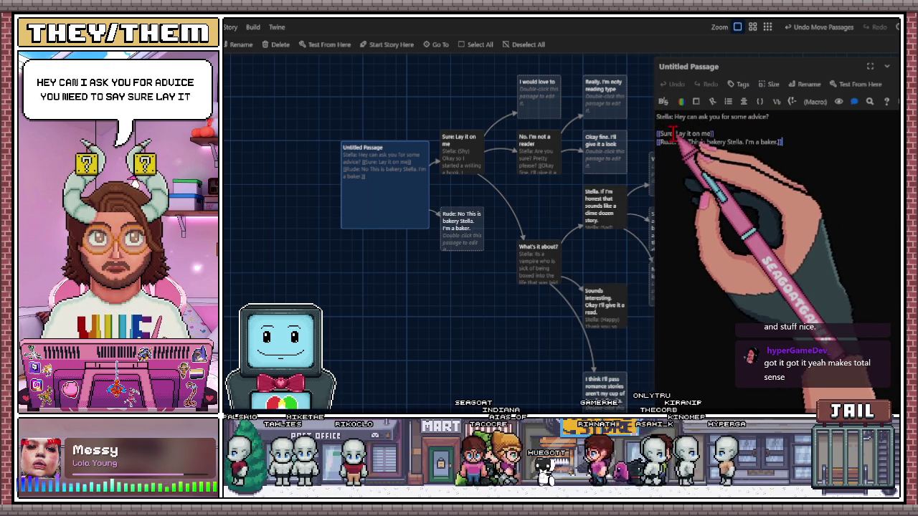
text(|)
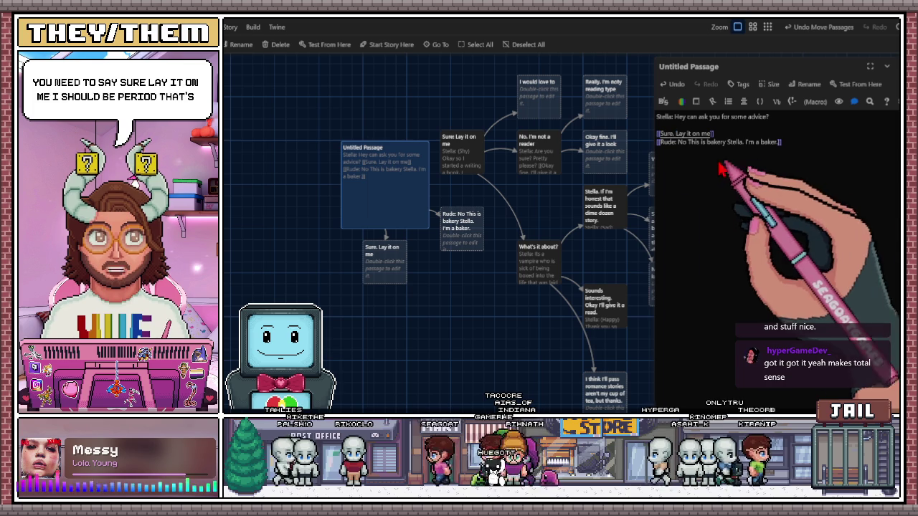
- Delete the stray Sure. Lay it on me passage and reopen Untitled Passage
mouse_move(362, 279)
mouse_down()
mouse_move(375, 236)
mouse_move(378, 118)
mouse_up()
key(Delete)
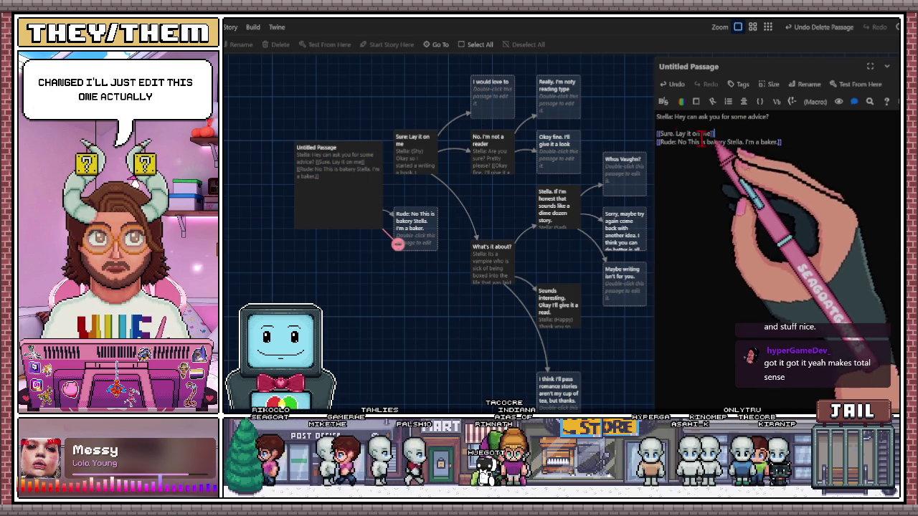
click(676, 133)
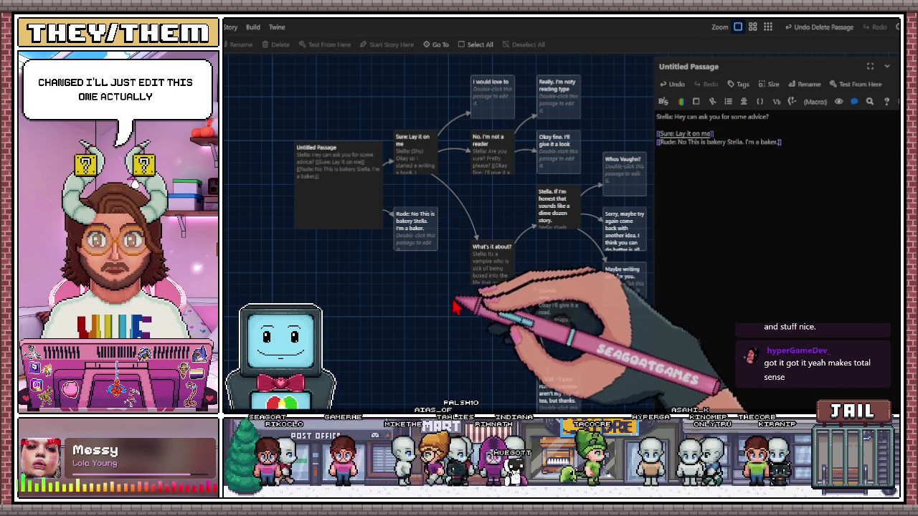
click(894, 67)
click(422, 149)
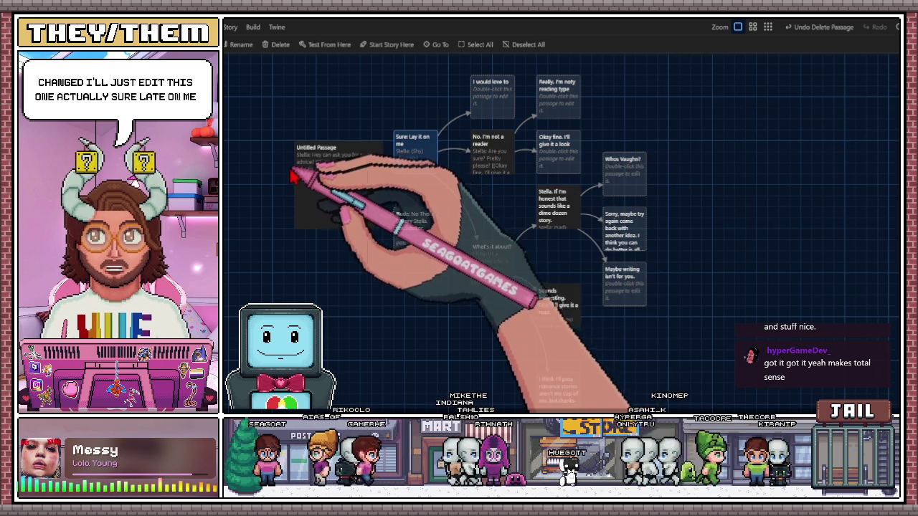
click(329, 183)
double_click(334, 185)
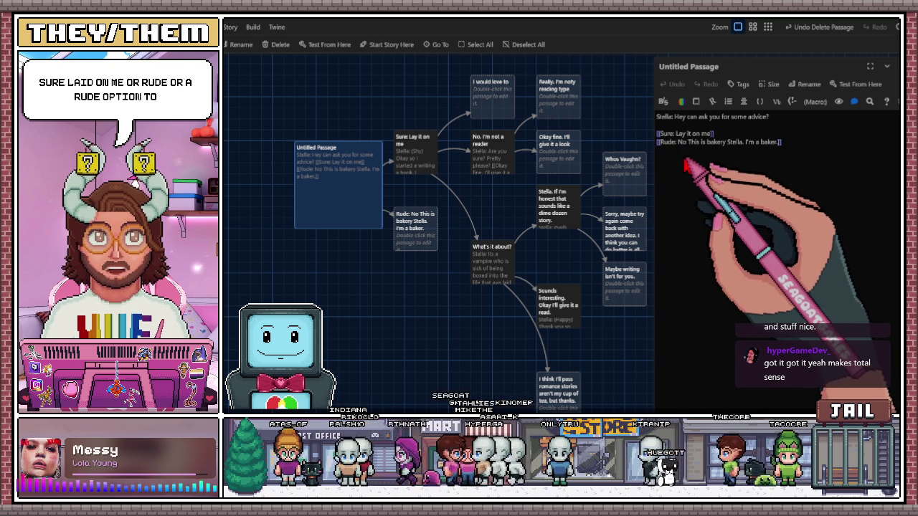
- Append 'Not a Therapist.' to the Rude link and place its passage below Sure: Lay it on me
triple_click(781, 142)
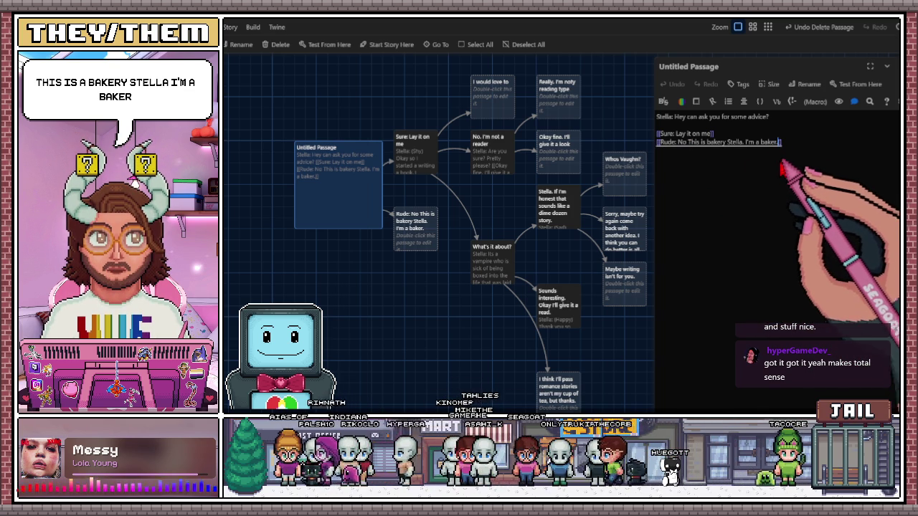
text(Not a Therapist.)
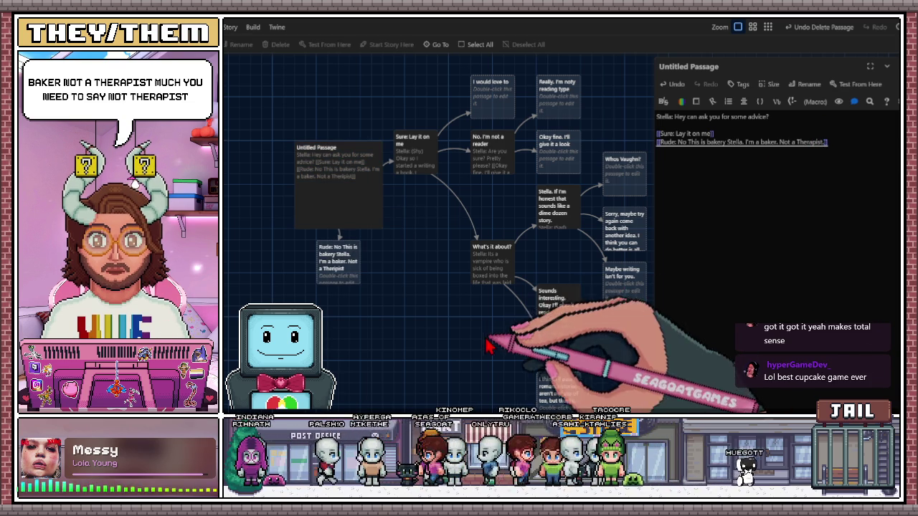
mouse_move(348, 279)
mouse_down()
mouse_move(441, 241)
mouse_move(423, 233)
mouse_up()
key(ctrl+z)
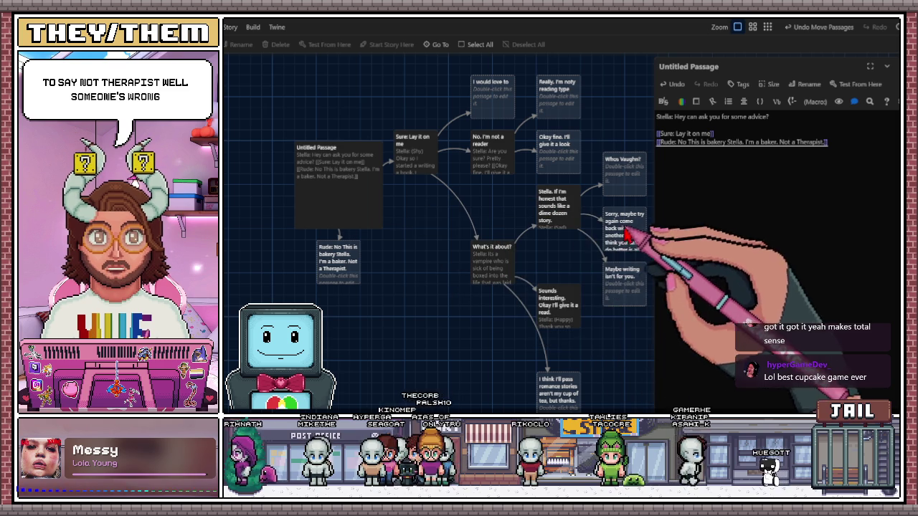
drag(331, 266, 409, 223)
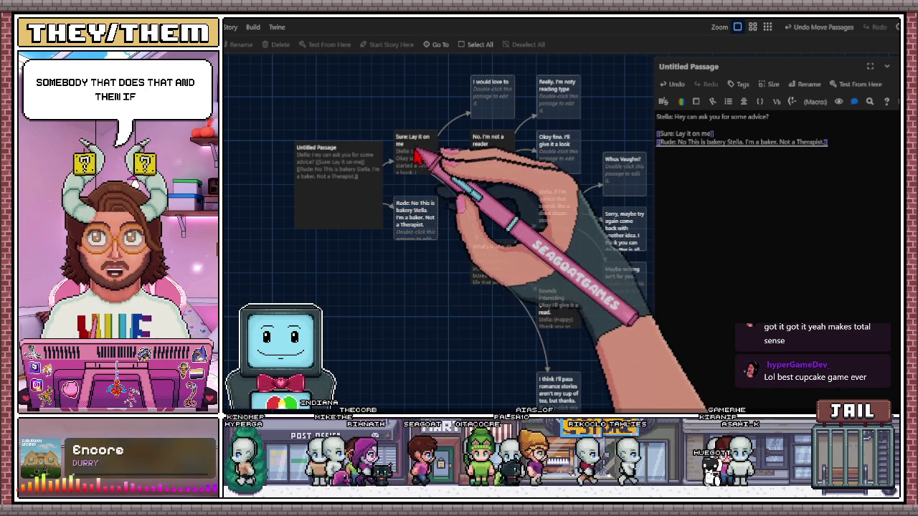
- Open the Sure: Lay it on me passage in the editor
scroll(501, 158, right, 1)
click(394, 147)
double_click(394, 147)
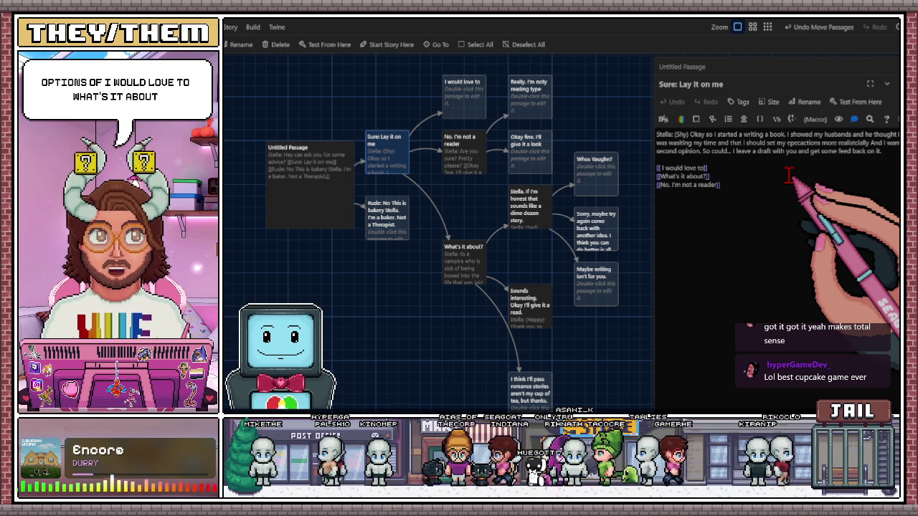
- Raise the I would love to passage slightly on the map
scroll(466, 204, right, 3)
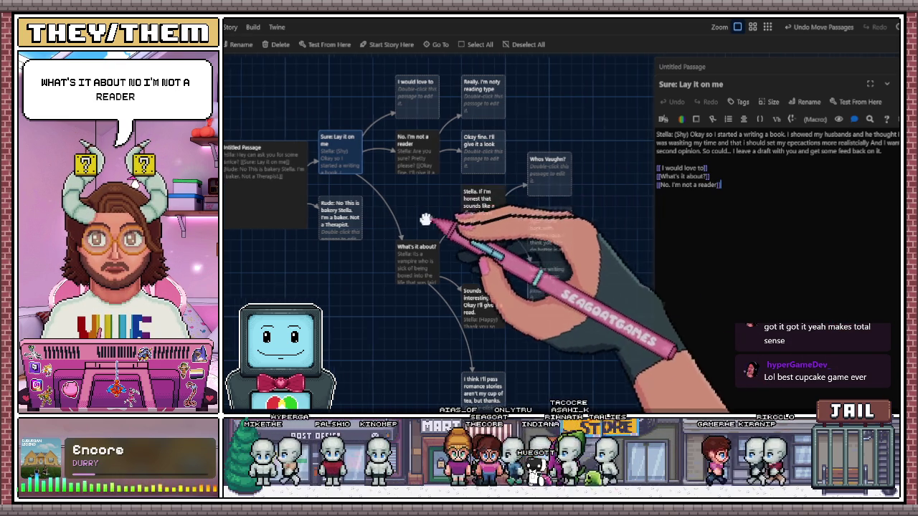
click(419, 106)
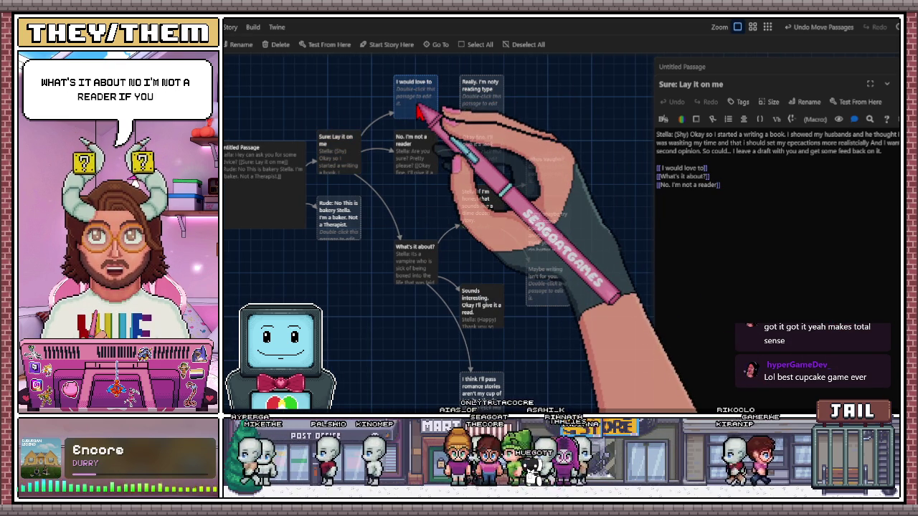
drag(420, 106, 419, 92)
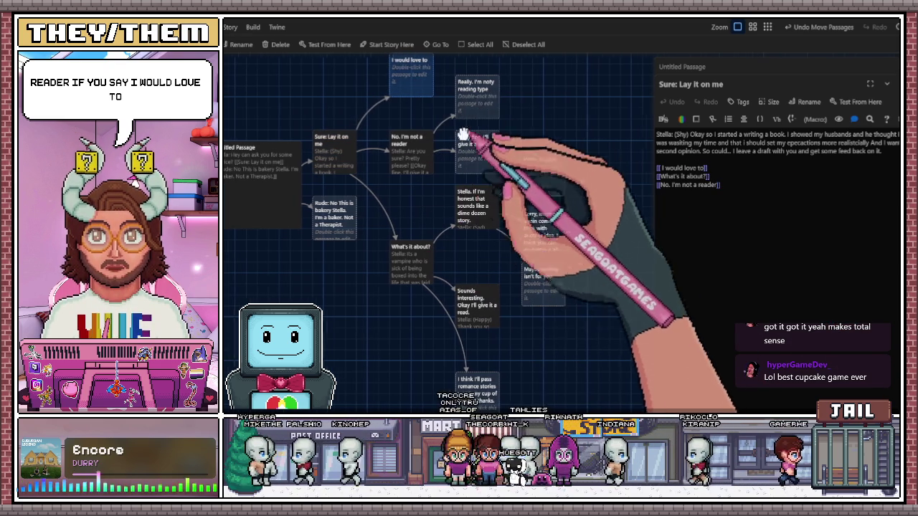
scroll(433, 94, left, 2)
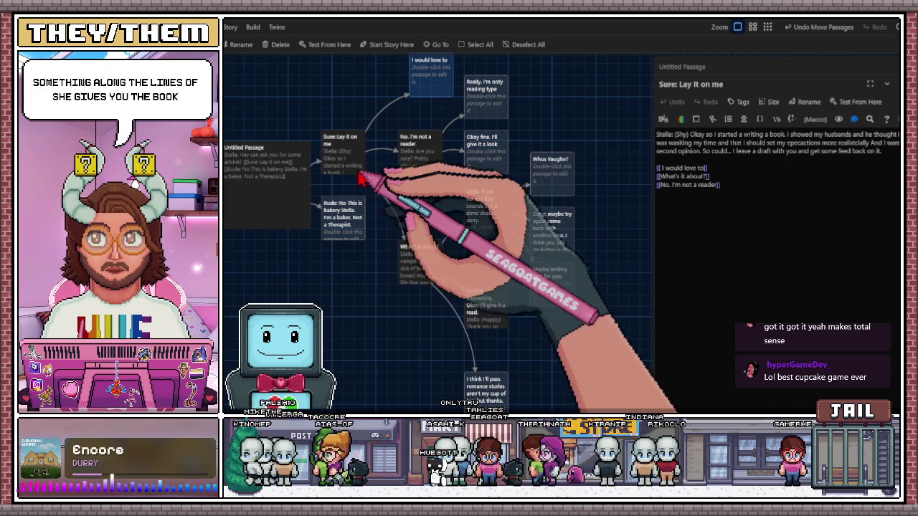
mouse_move(251, 99)
mouse_down()
mouse_move(454, 334)
mouse_move(522, 313)
mouse_up()
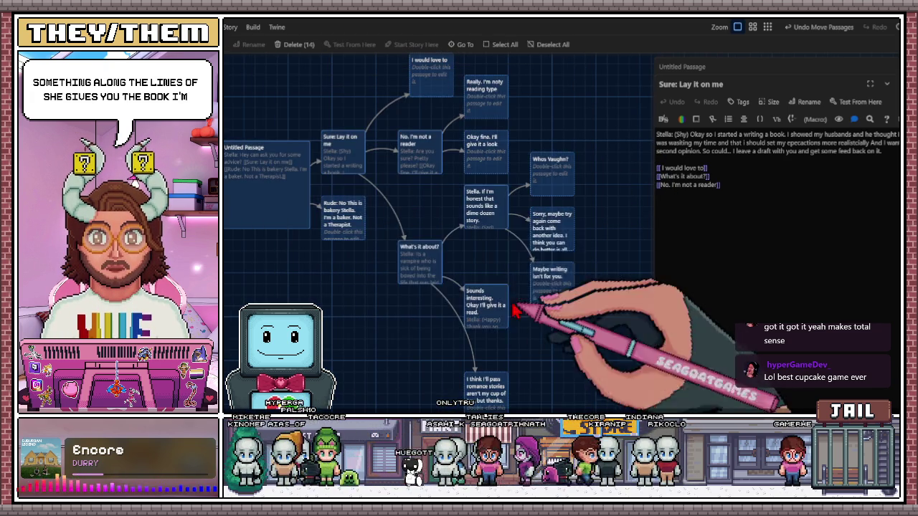
drag(292, 191, 301, 298)
scroll(401, 180, down, 3)
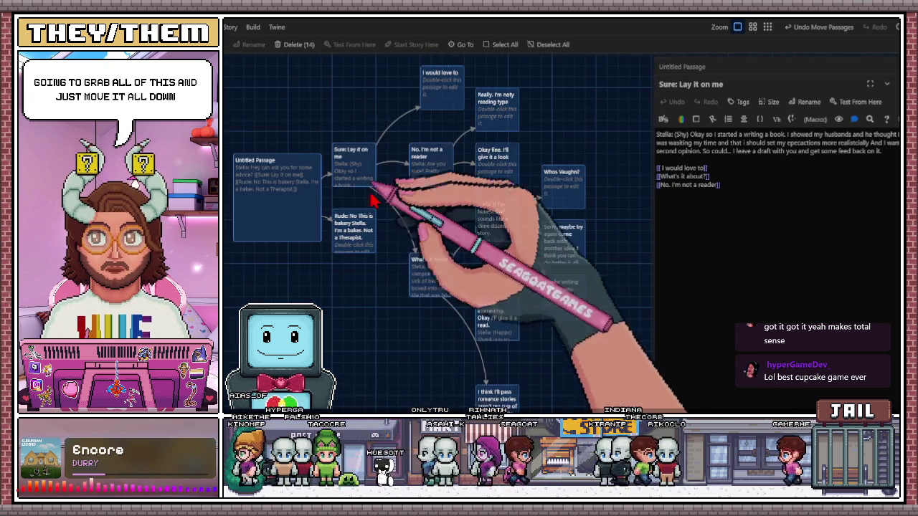
scroll(614, 358, up, 2)
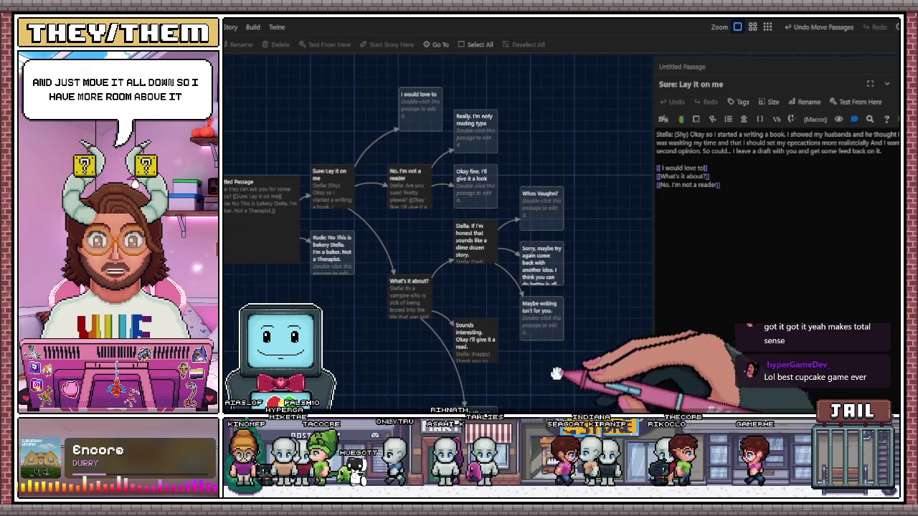
click(423, 197)
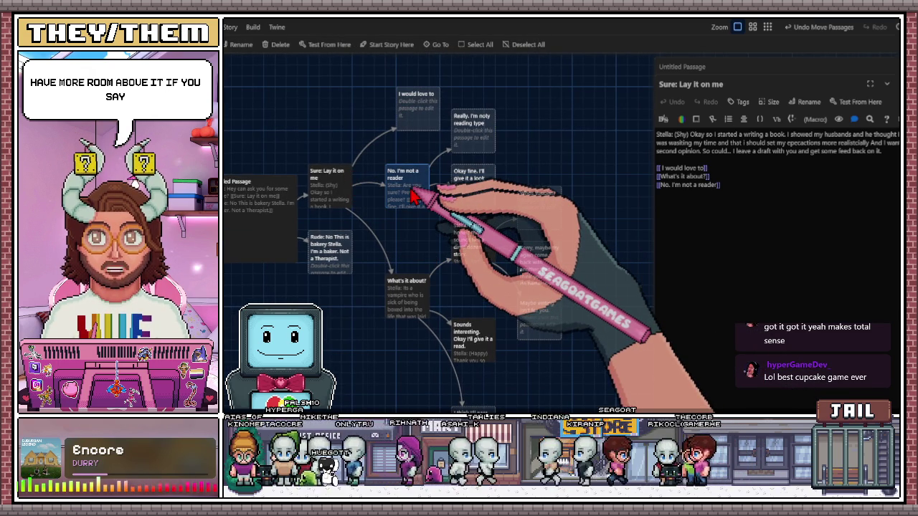
double_click(413, 197)
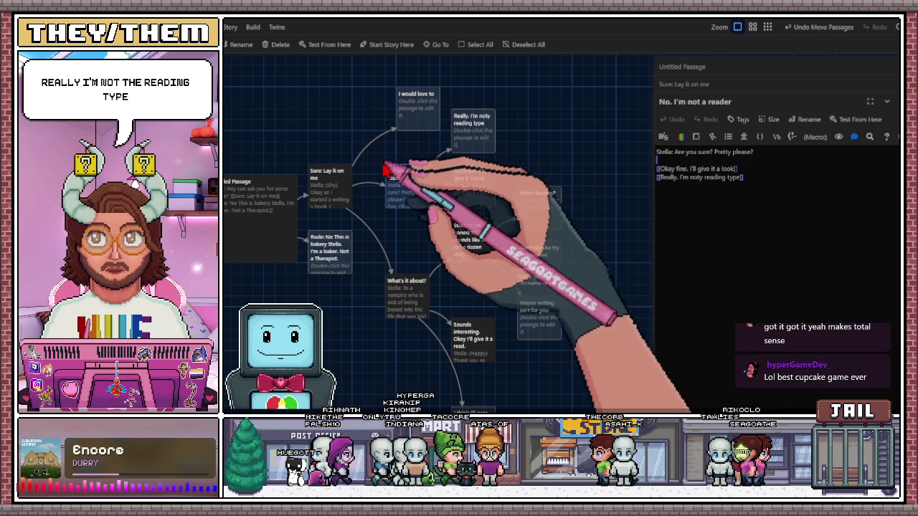
click(470, 138)
mouse_move(477, 148)
mouse_down()
mouse_move(488, 137)
mouse_move(476, 143)
mouse_up()
click(410, 198)
click(466, 203)
scroll(497, 192, down, 1)
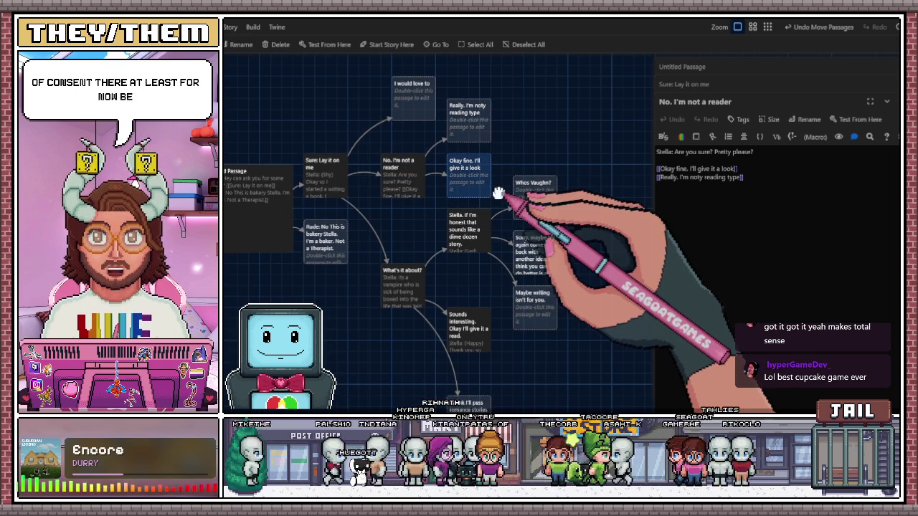
scroll(502, 203, down, 2)
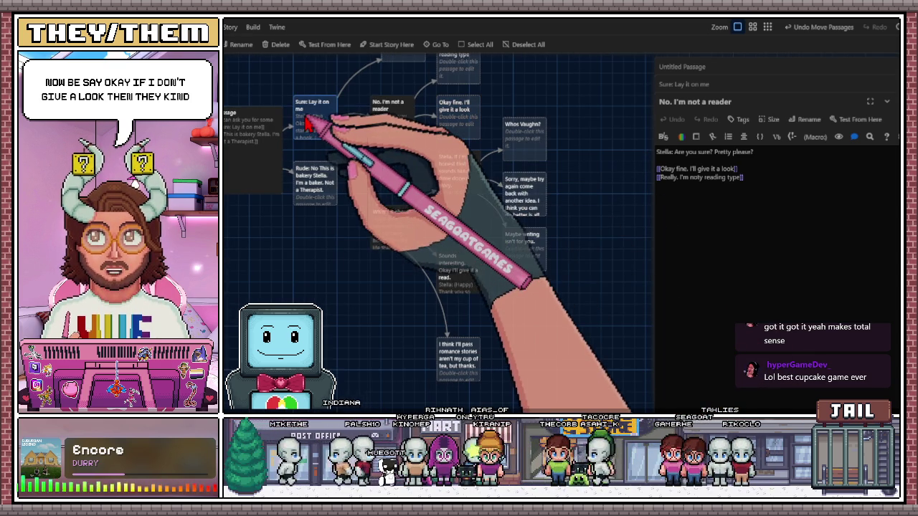
click(311, 123)
scroll(323, 165, up, 2)
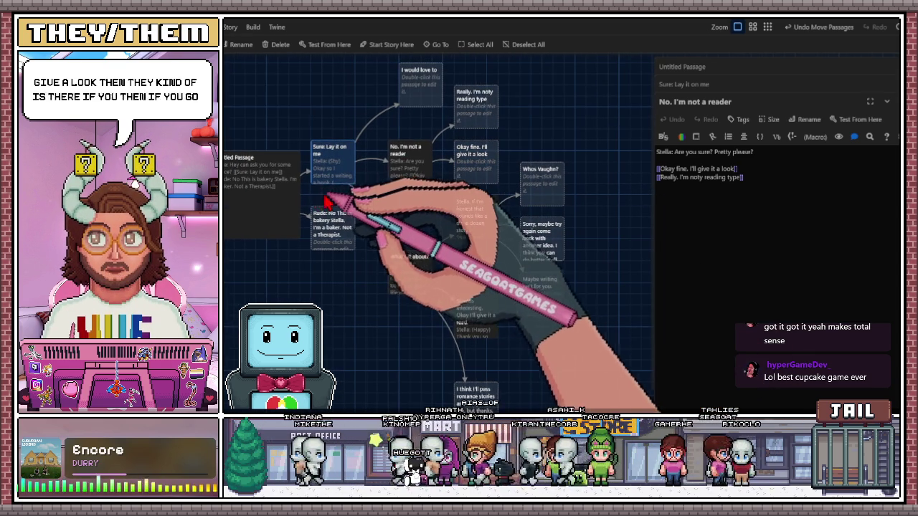
click(411, 282)
double_click(411, 282)
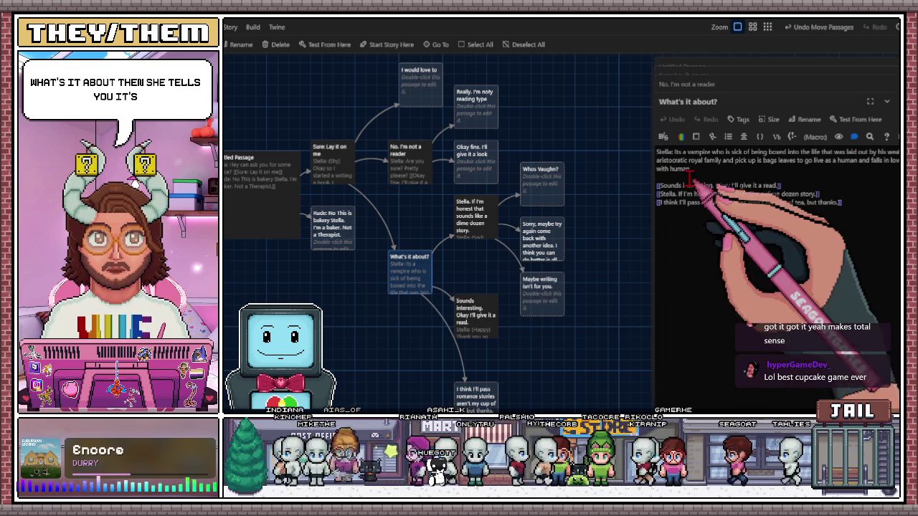
- Reword What's it about?: add 'about' after 'Stella: Its', drop 'royal', add 'they' to the last choice
click(682, 155)
text(about)
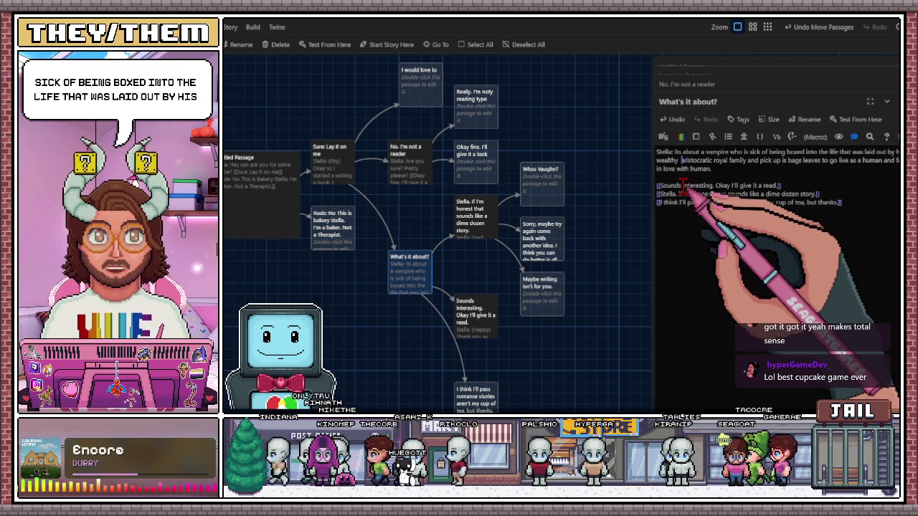
double_click(718, 160)
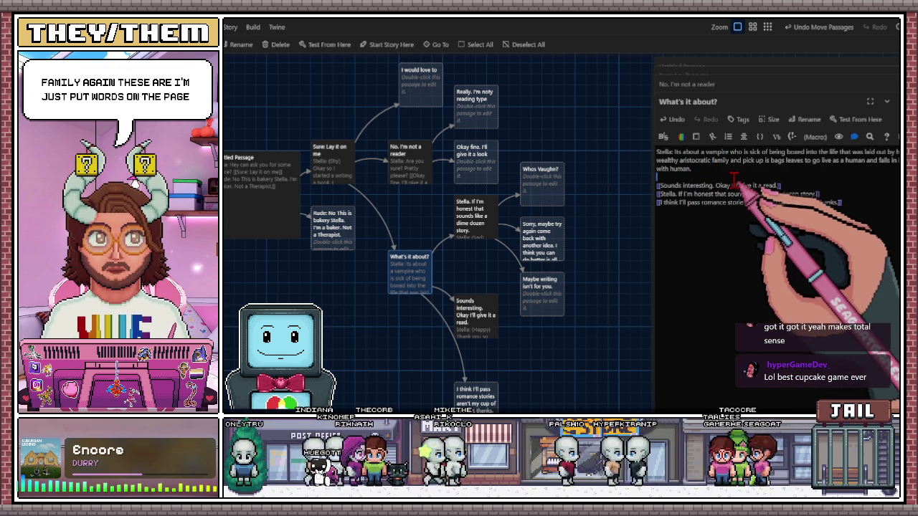
click(685, 175)
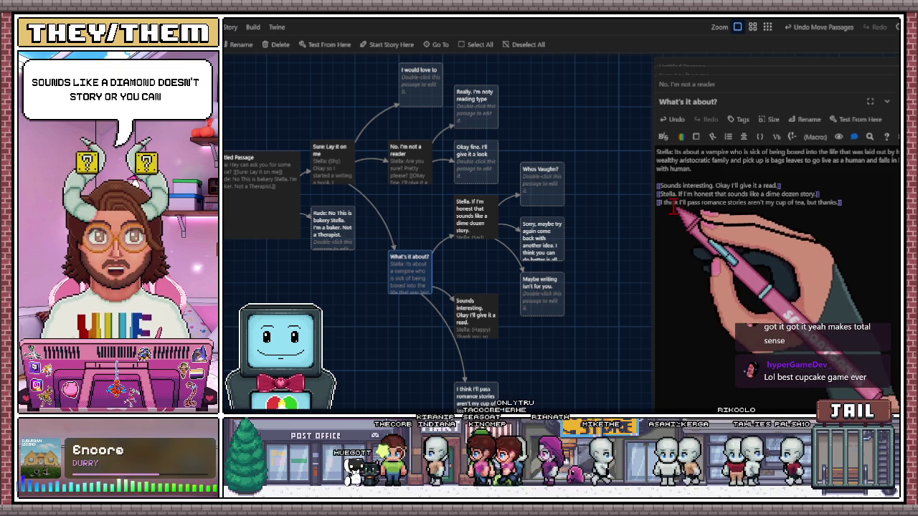
click(747, 220)
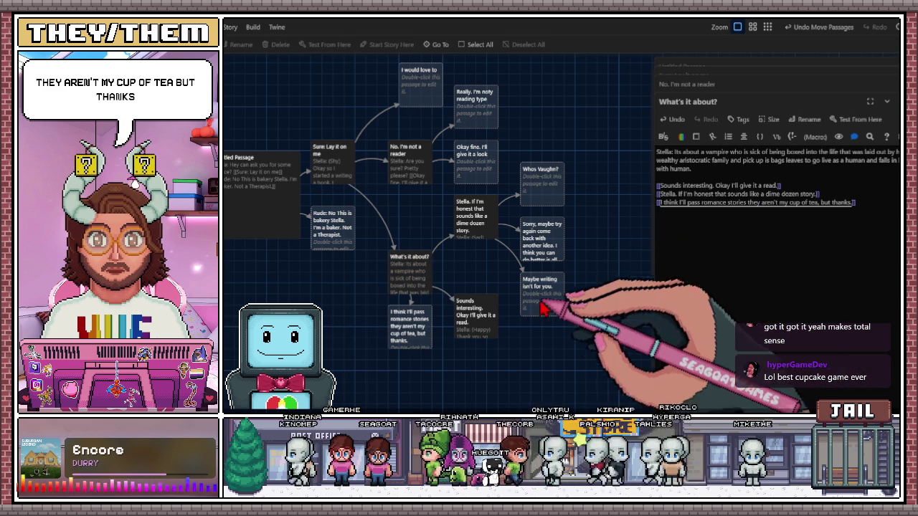
- Move the Sounds interesting passage higher on the story map
click(481, 322)
drag(480, 322, 479, 283)
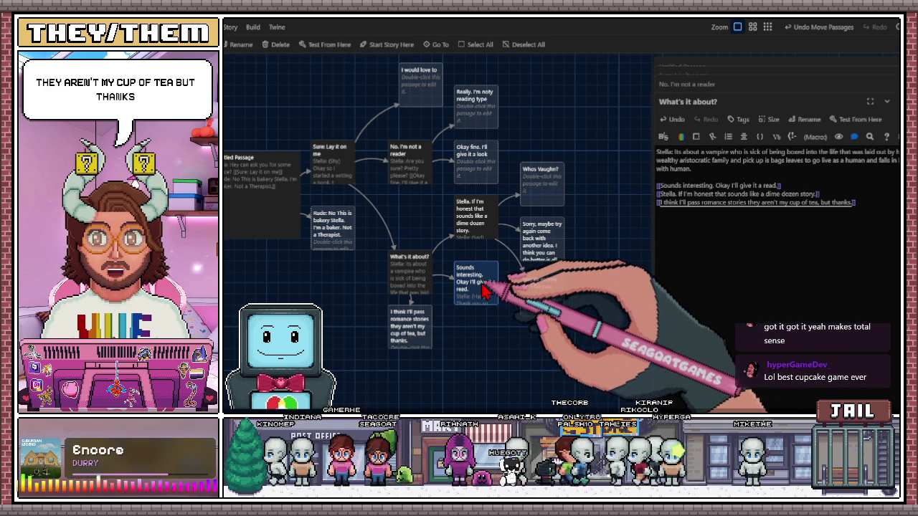
click(470, 236)
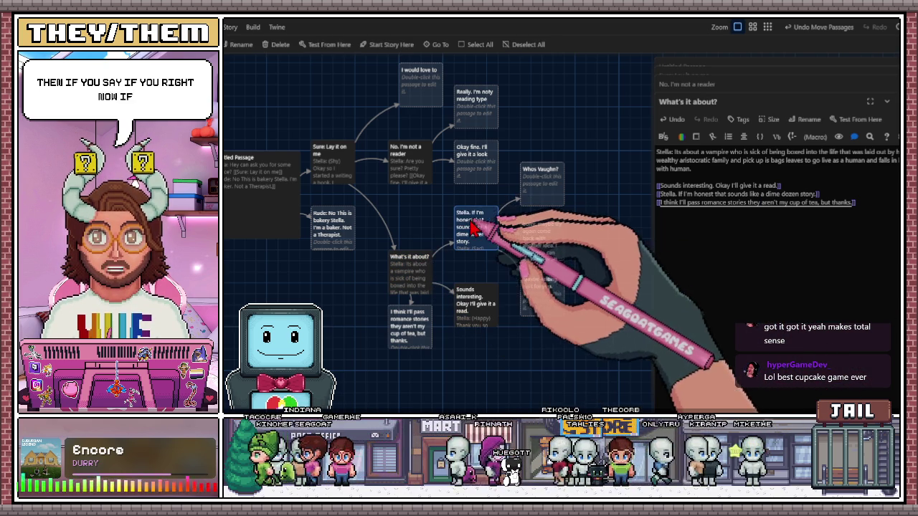
scroll(480, 257, right, 3)
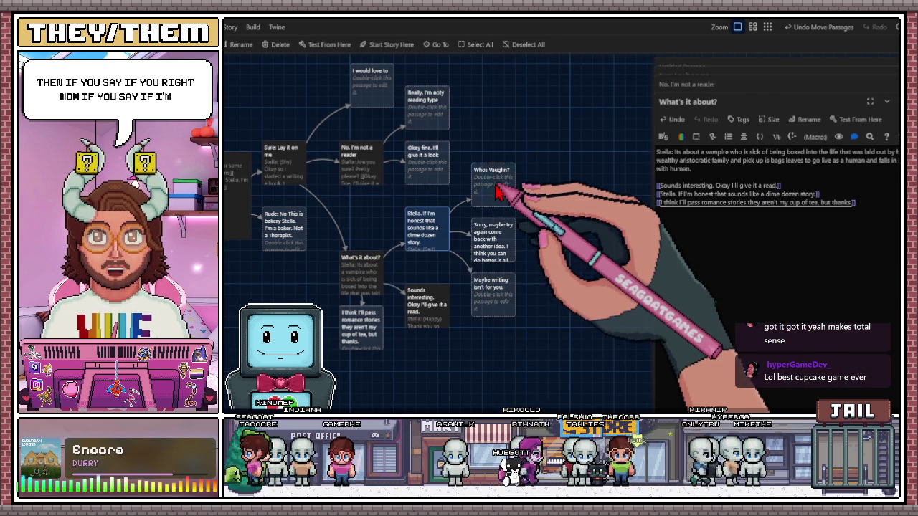
- Change 'you' to 'your' in the Stella. If I'm honest passage's first line, then pause the music
double_click(439, 234)
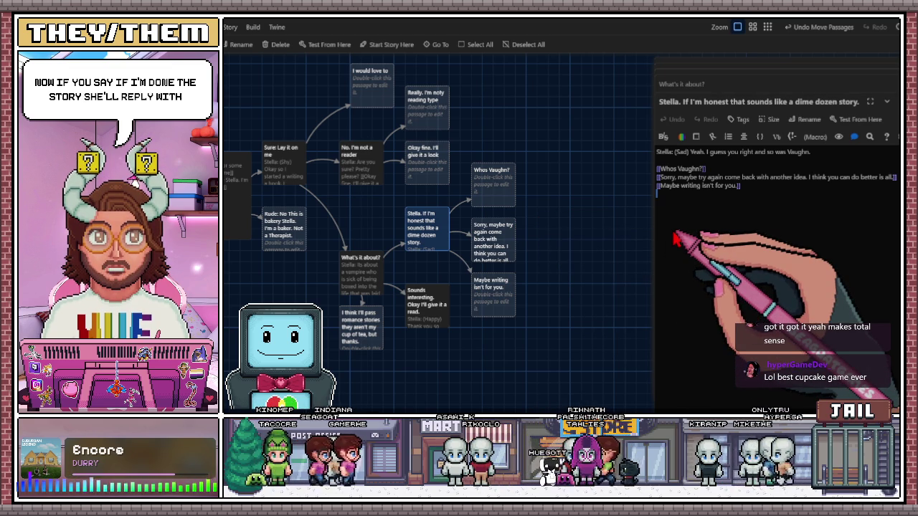
click(738, 152)
text(r)
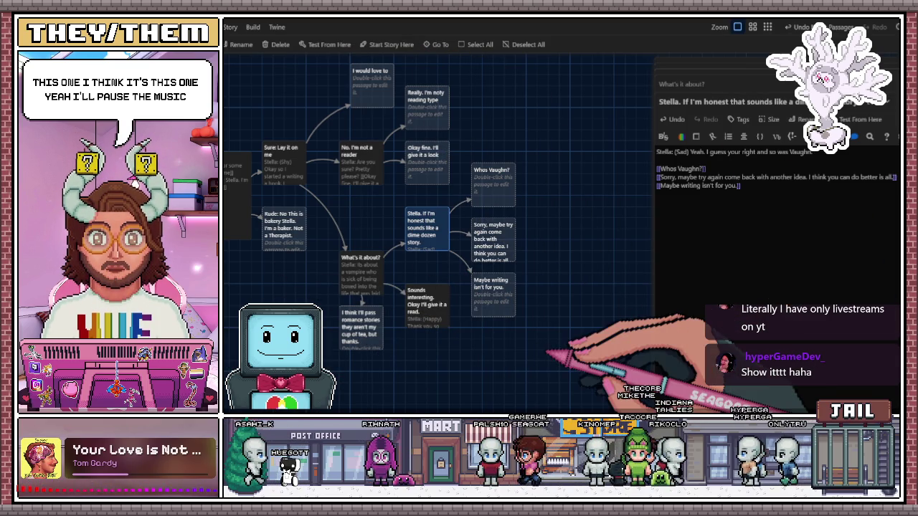
key(XF86AudioPlay)
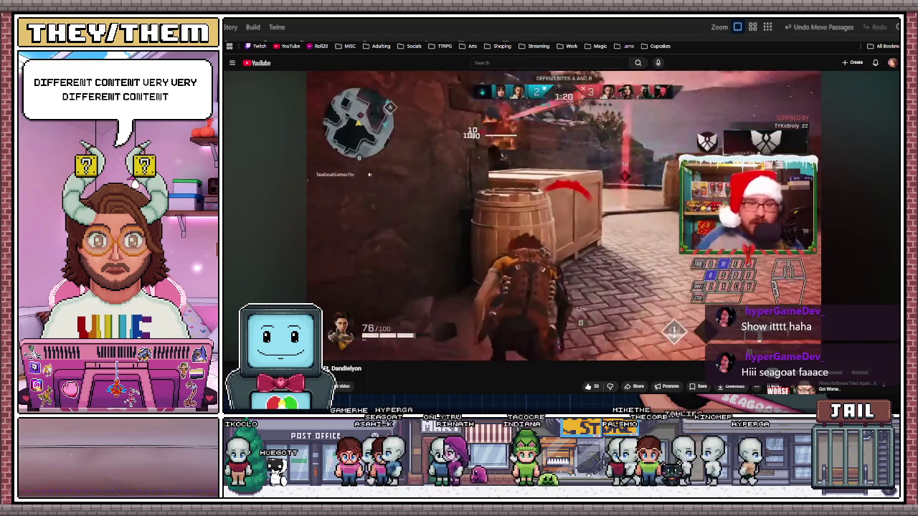
- Pause the team-shooter gameplay video in the YouTube player
click(622, 287)
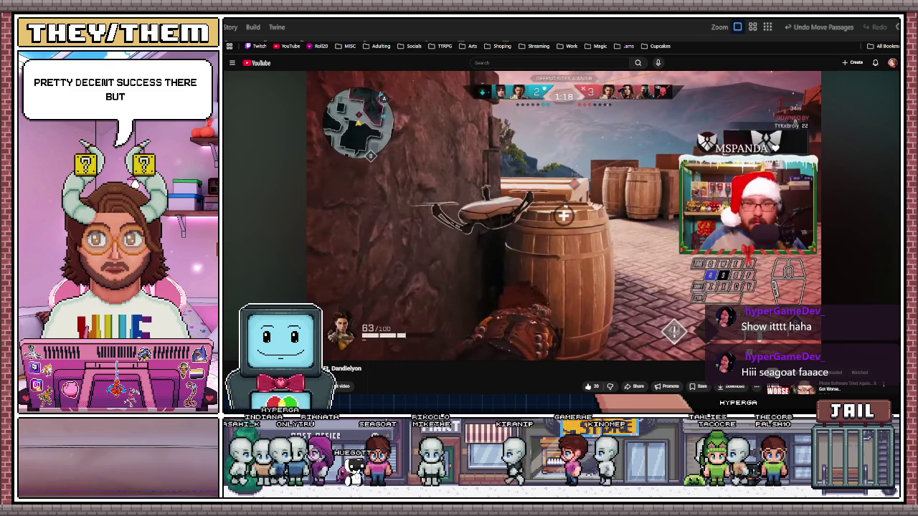
- Browse the description and comments, then open the account menu and view Switch account
scroll(260, 257, down, 3)
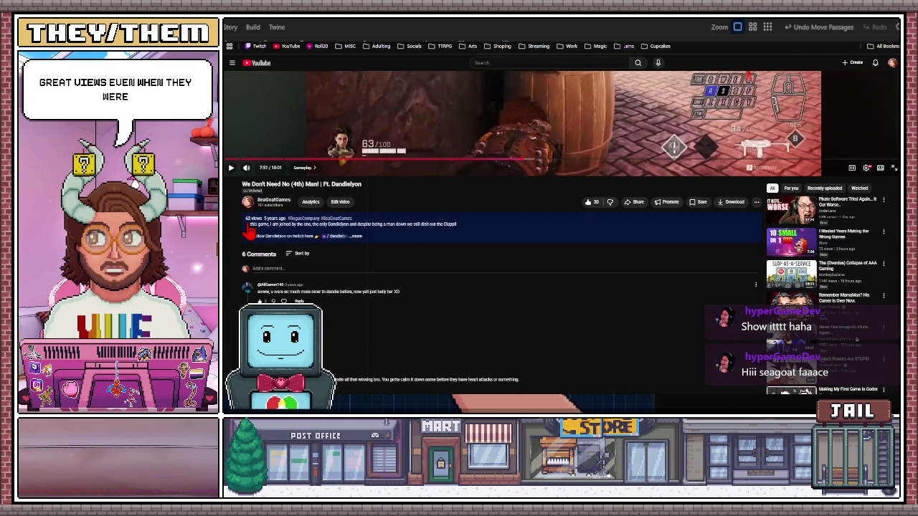
scroll(303, 273, down, 5)
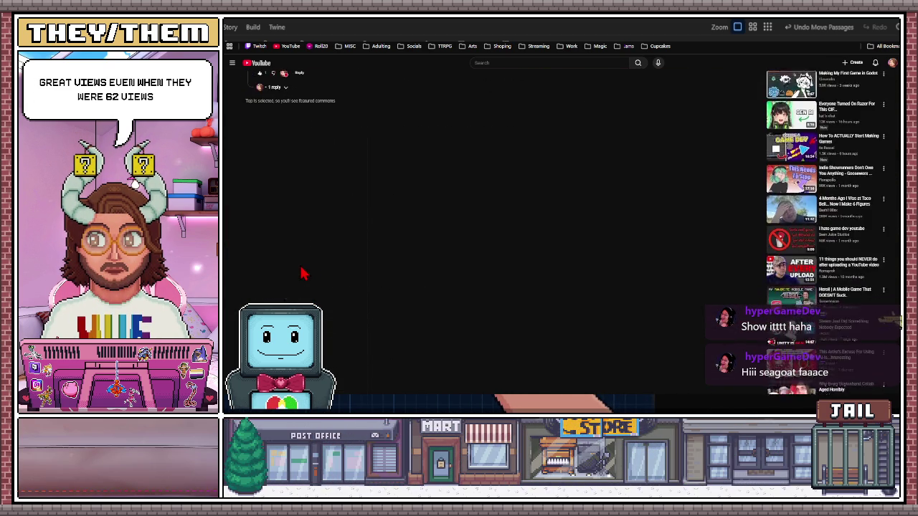
scroll(303, 272, up, 10)
scroll(617, 208, down, 3)
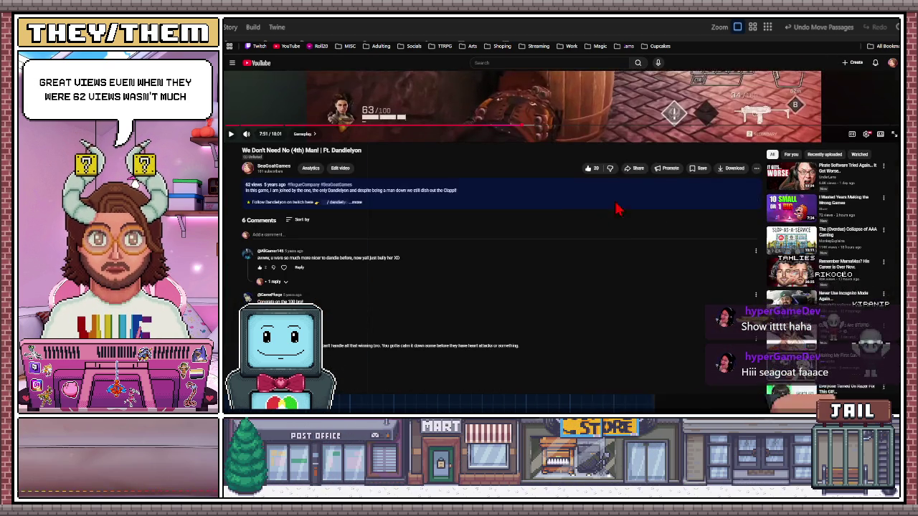
scroll(550, 246, up, 3)
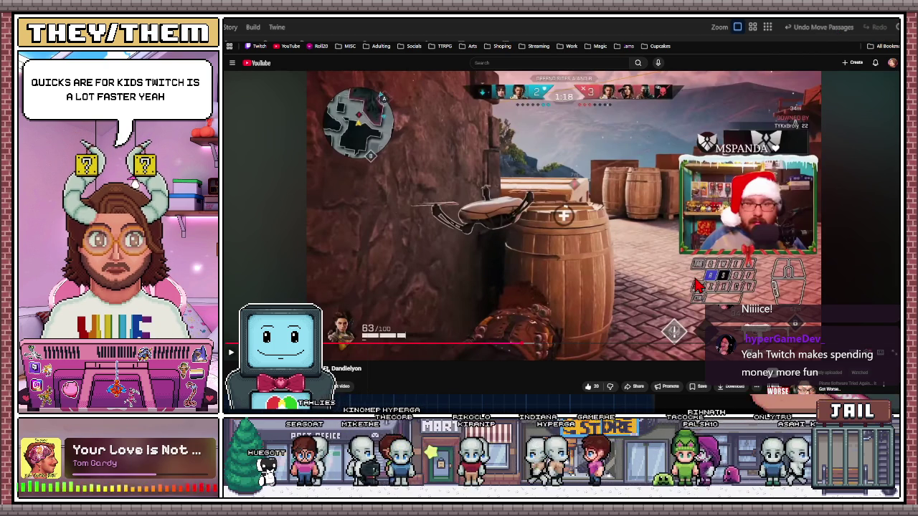
click(892, 62)
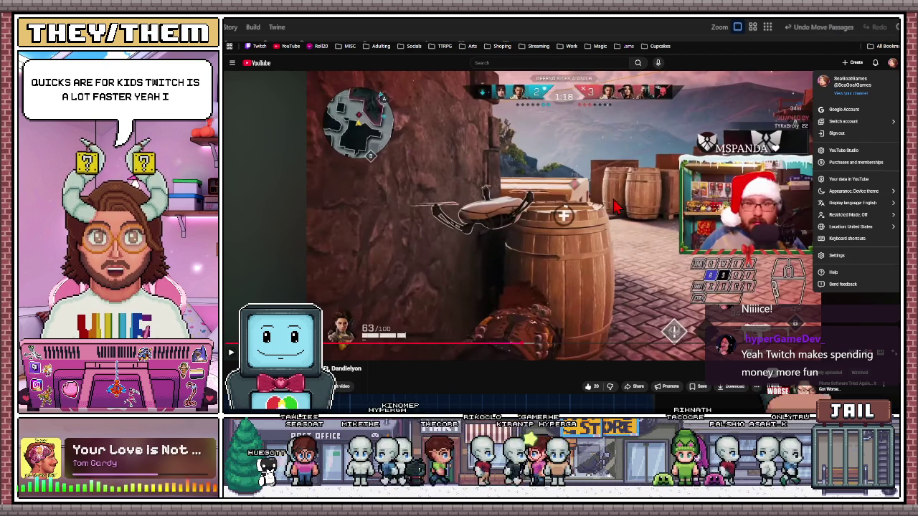
click(862, 123)
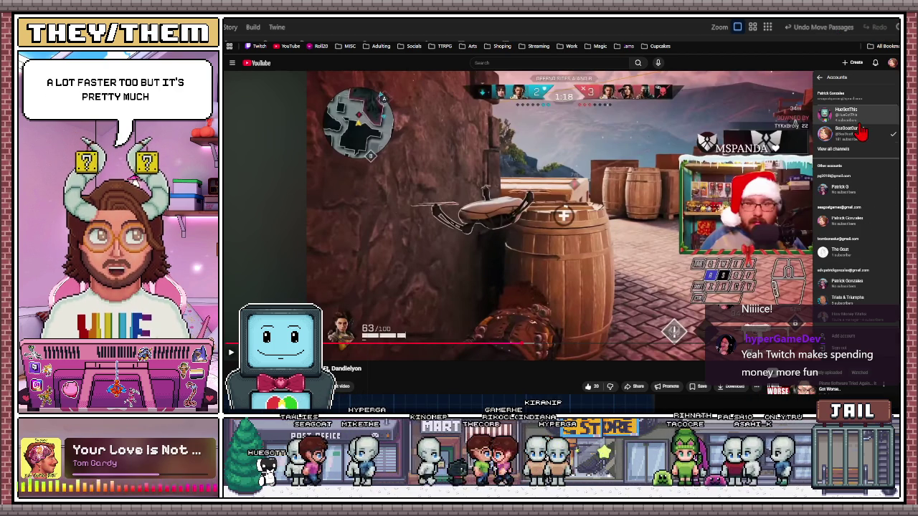
click(819, 73)
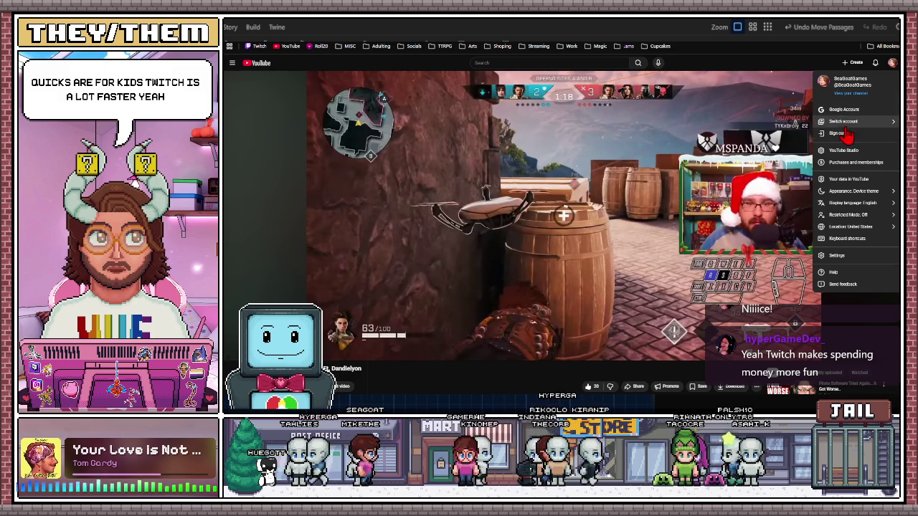
- Open YouTube Studio from the account menu and scroll down to Published videos
click(851, 151)
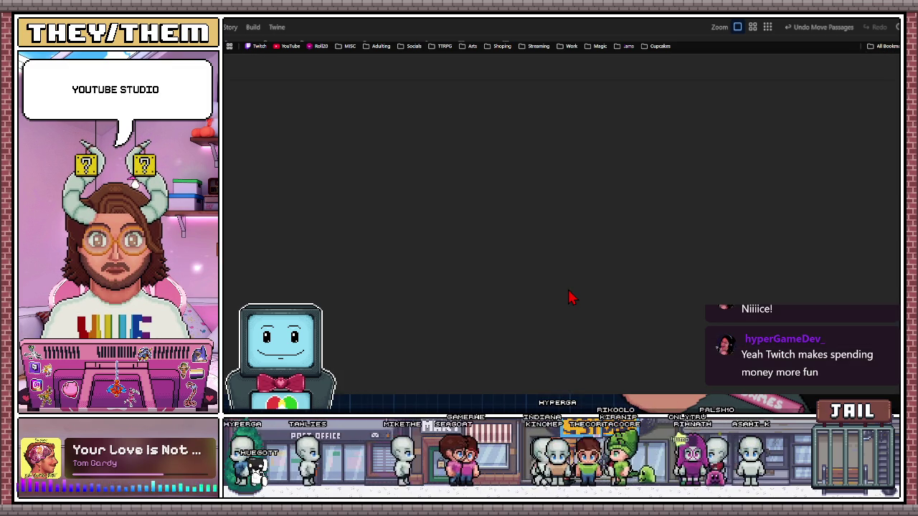
scroll(571, 301, down, 1)
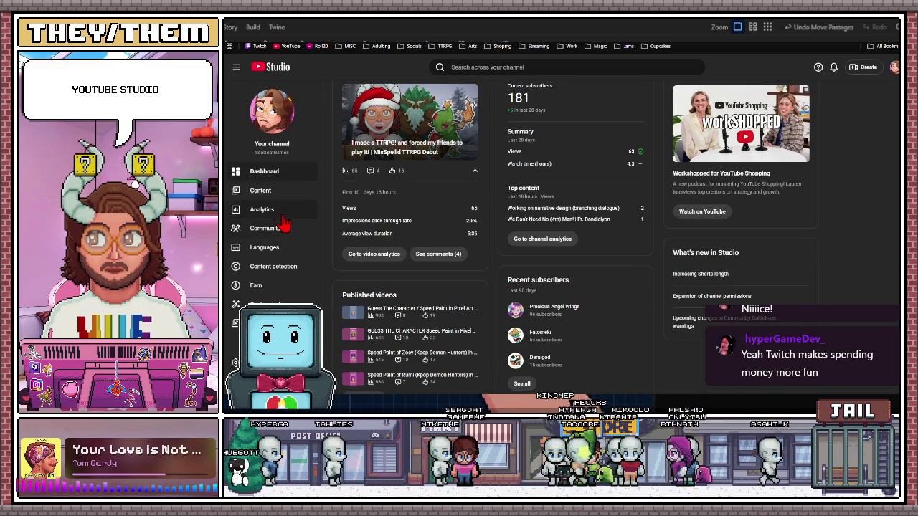
scroll(430, 341, down, 1)
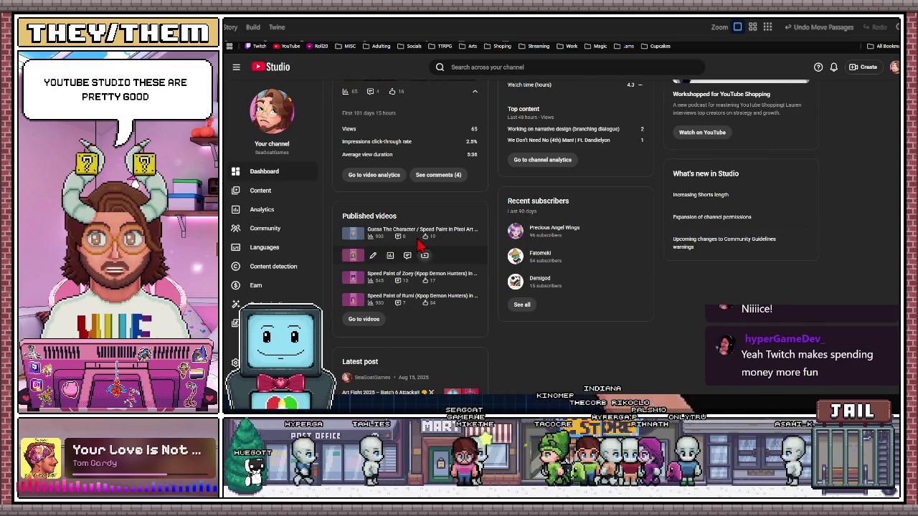
click(366, 320)
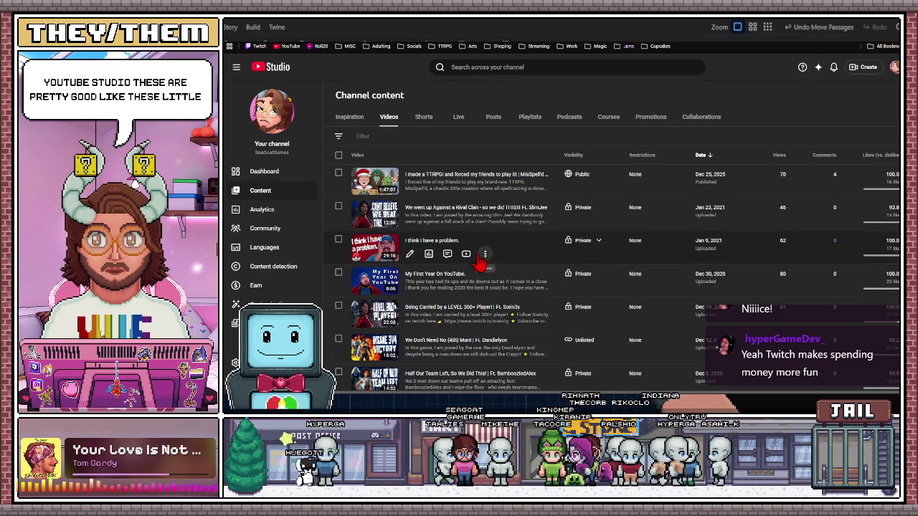
click(425, 116)
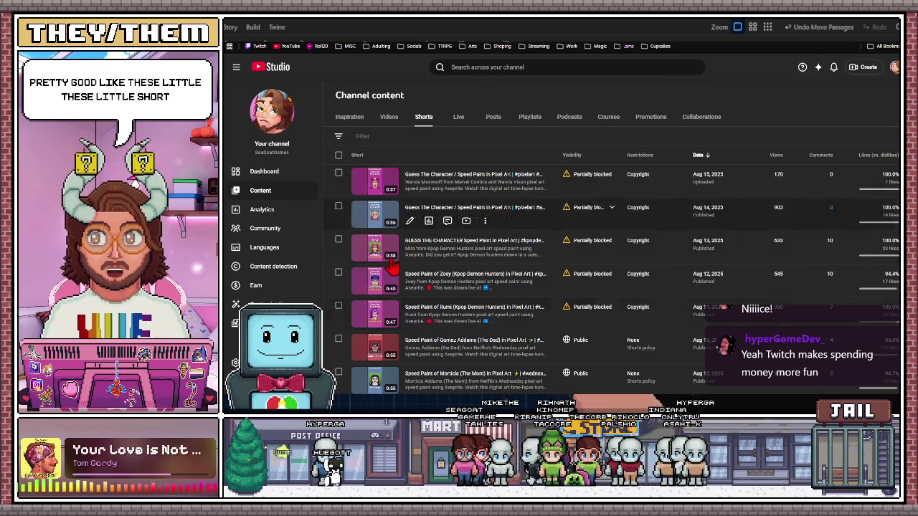
scroll(393, 266, down, 5)
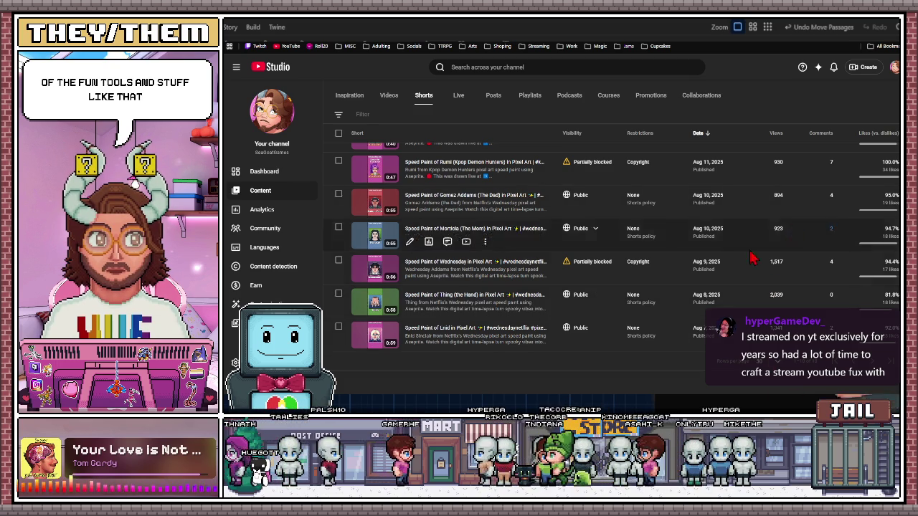
scroll(746, 298, up, 3)
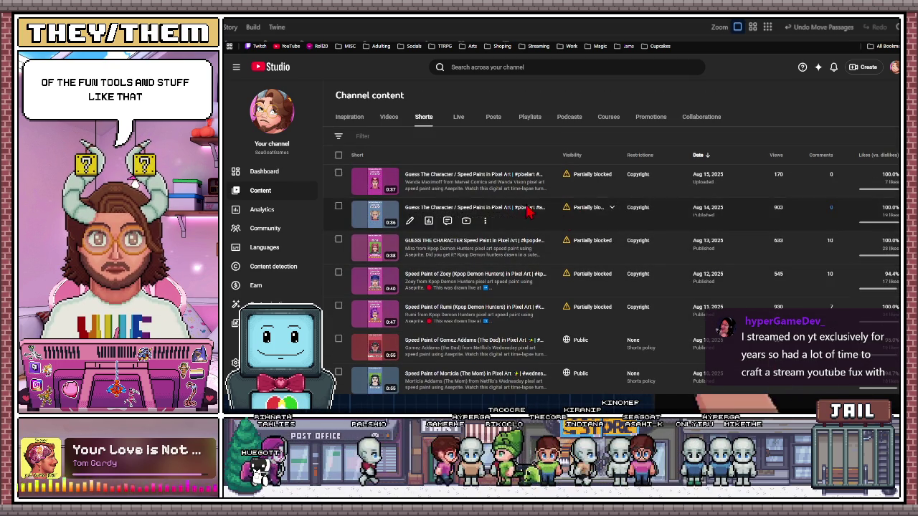
- Switch Channel content from Shorts to Videos, scroll the list, then minimize the browser
click(359, 125)
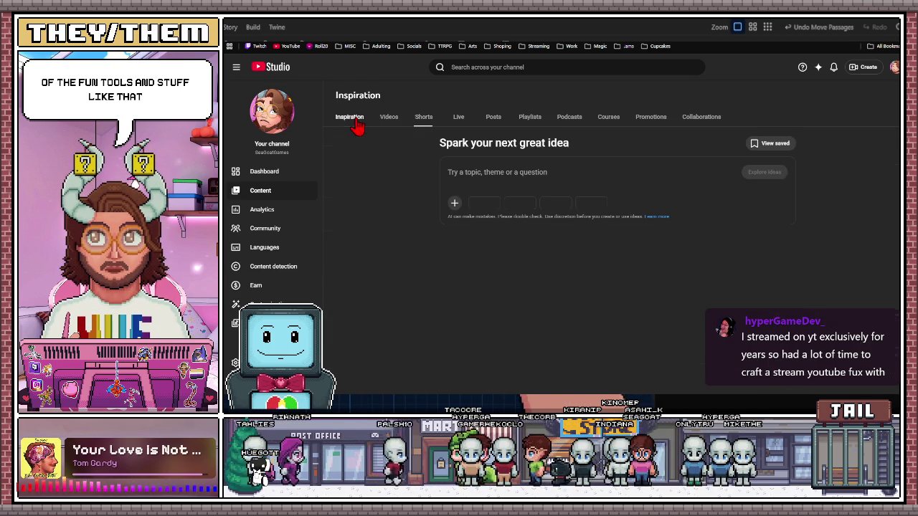
click(392, 124)
scroll(410, 254, down, 15)
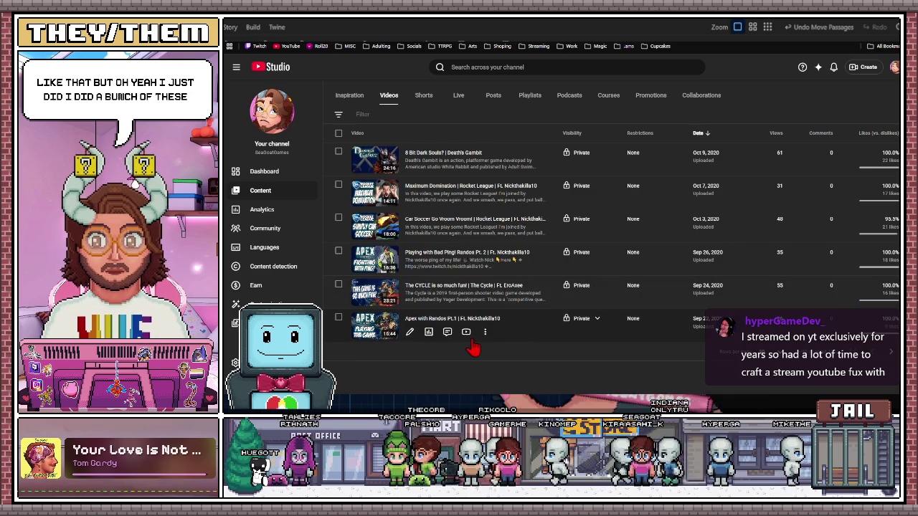
scroll(420, 260, up, 3)
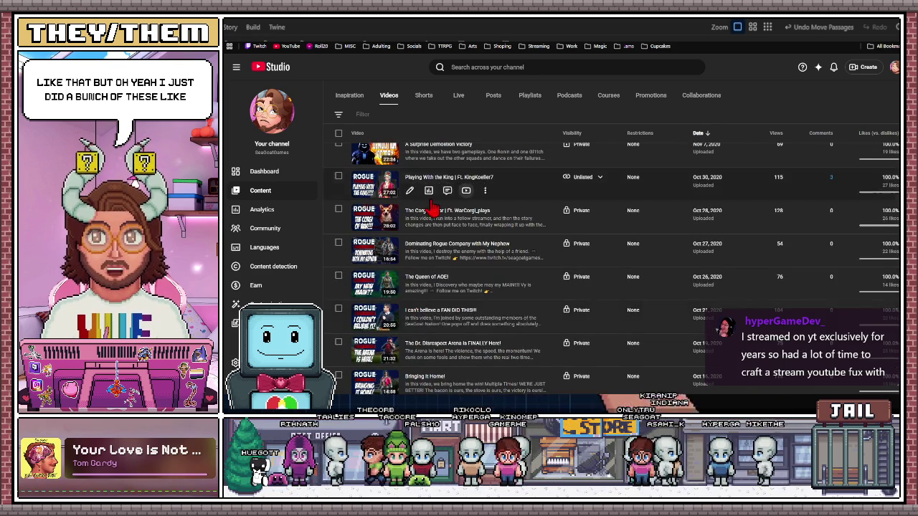
scroll(391, 334, up, 4)
scroll(390, 334, up, 5)
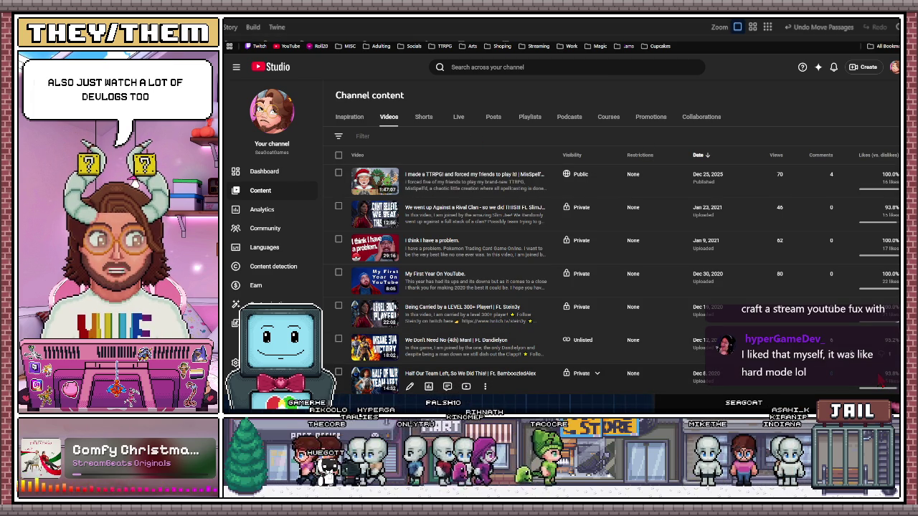
key(super+Down)
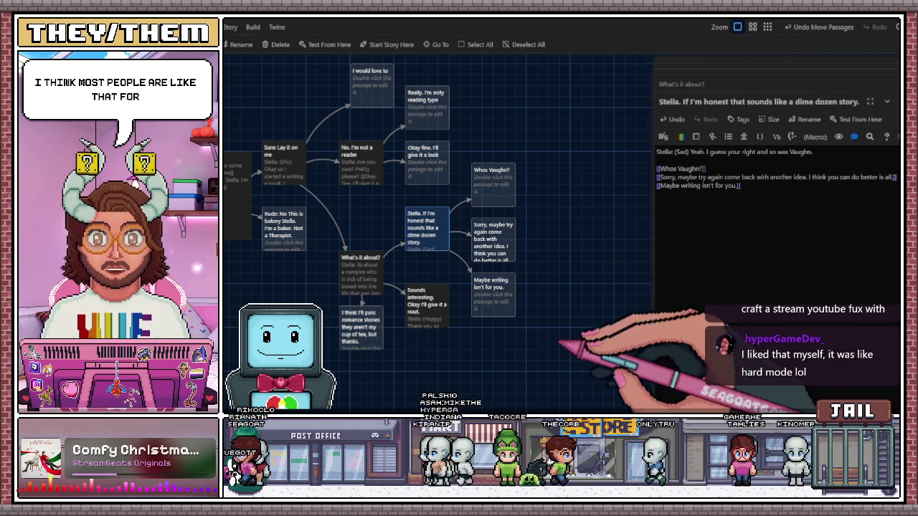
- Pan around the story map to survey the Stella bakery passages
scroll(437, 229, left, 5)
scroll(607, 355, left, 10)
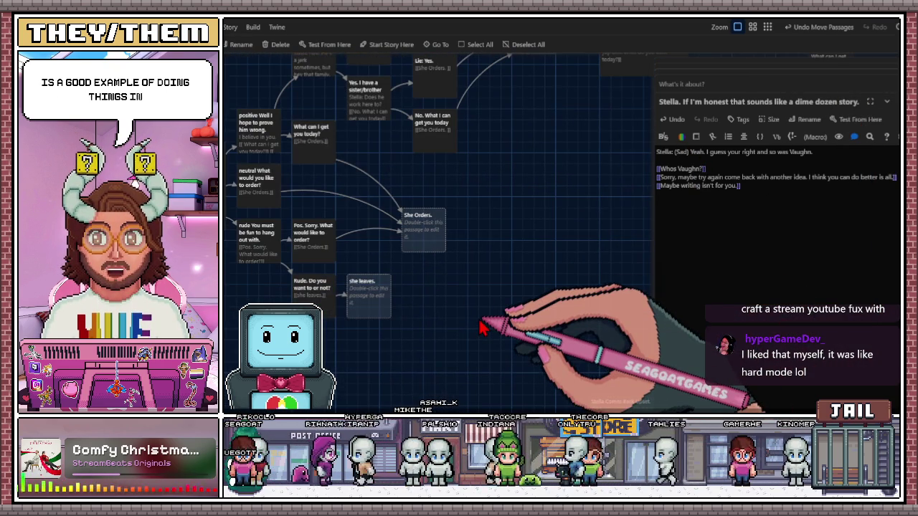
scroll(648, 312, left, 5)
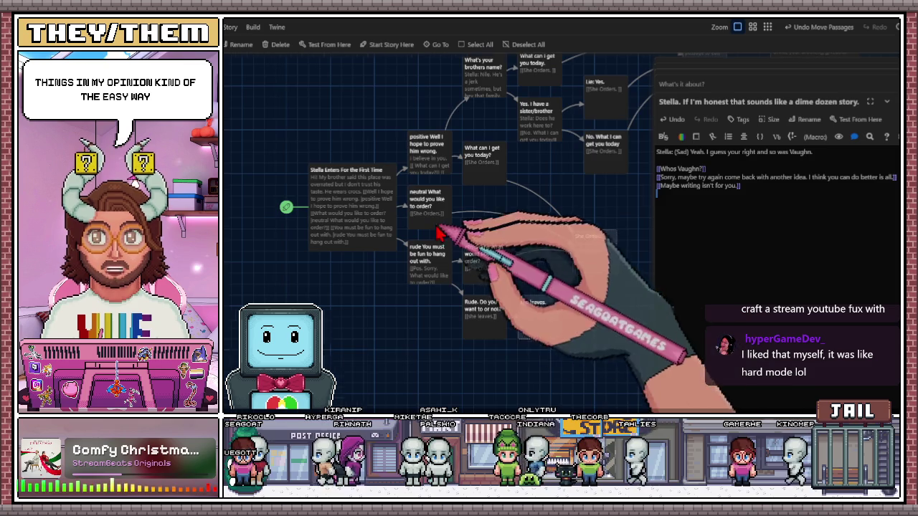
scroll(469, 348, up, 2)
scroll(469, 348, right, 2)
scroll(475, 378, right, 3)
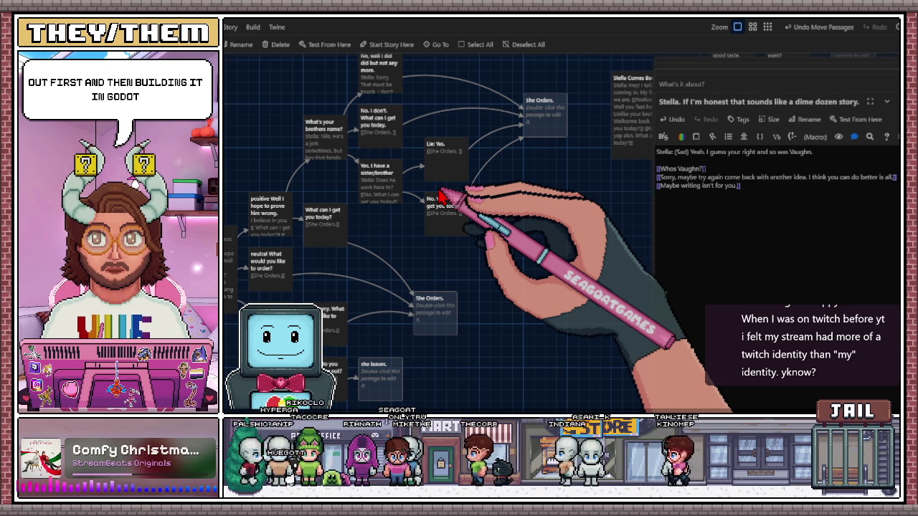
scroll(441, 197, right, 5)
scroll(441, 197, up, 2)
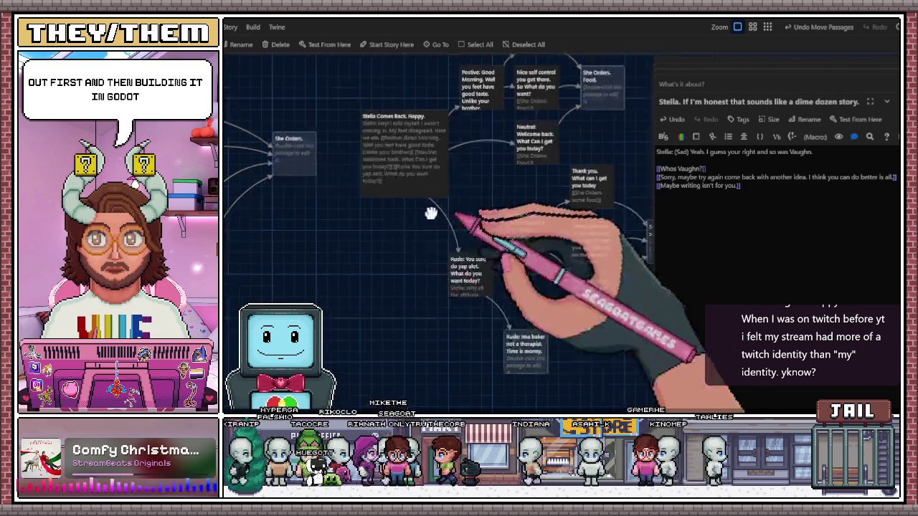
drag(465, 255, 481, 255)
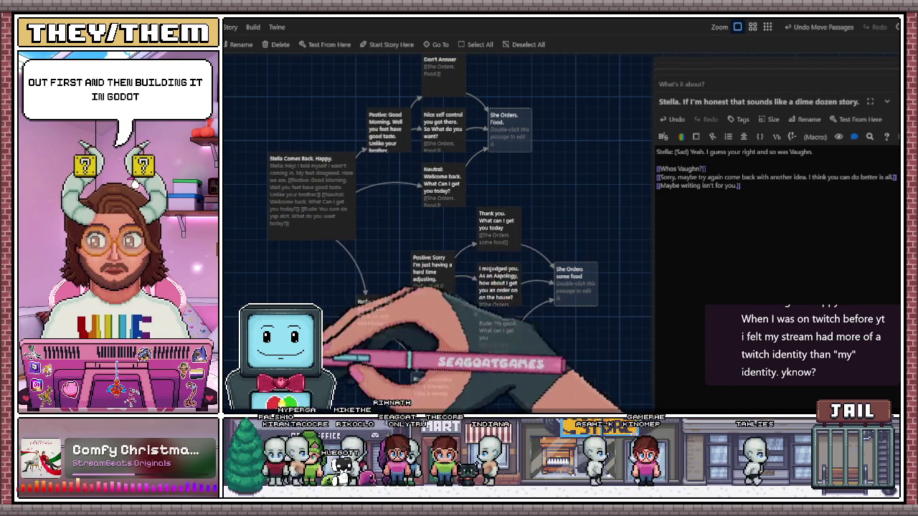
- Box-select a block of 17 passages, then clear the selection on empty canvas
mouse_move(300, 84)
mouse_down()
mouse_move(594, 391)
mouse_move(566, 337)
mouse_up()
scroll(543, 297, down, 4)
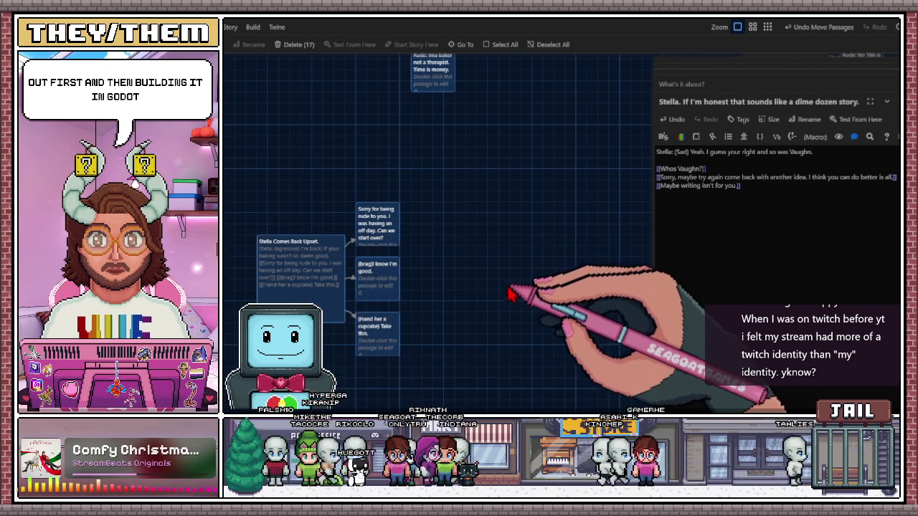
scroll(502, 281, up, 4)
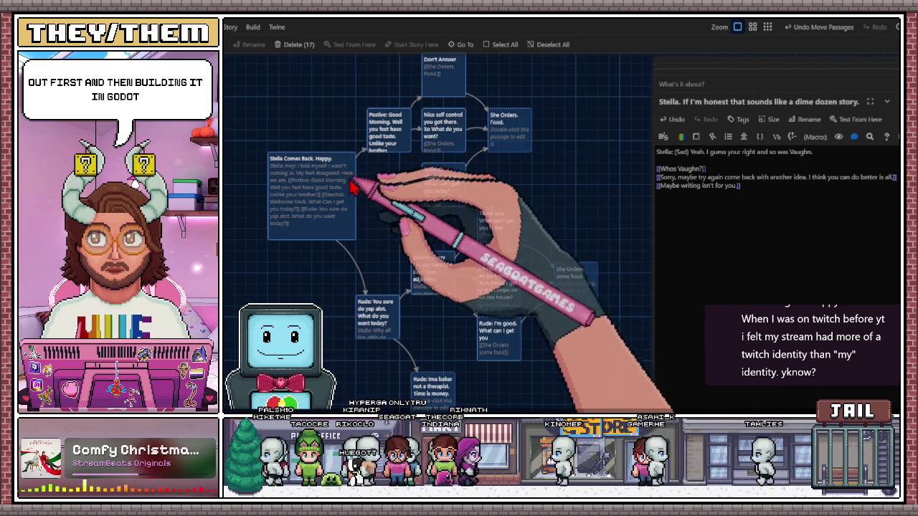
scroll(308, 226, up, 1)
scroll(337, 208, left, 1)
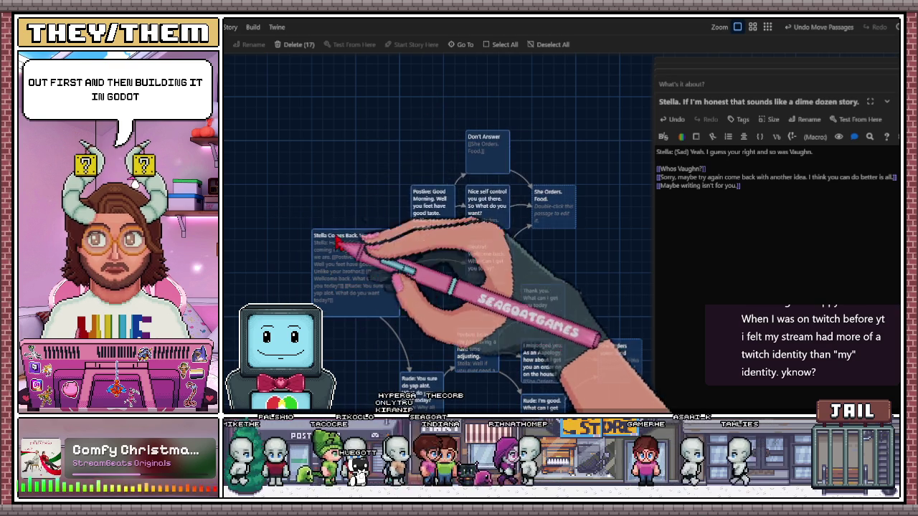
click(347, 179)
scroll(347, 179, down, 2)
scroll(347, 179, right, 1)
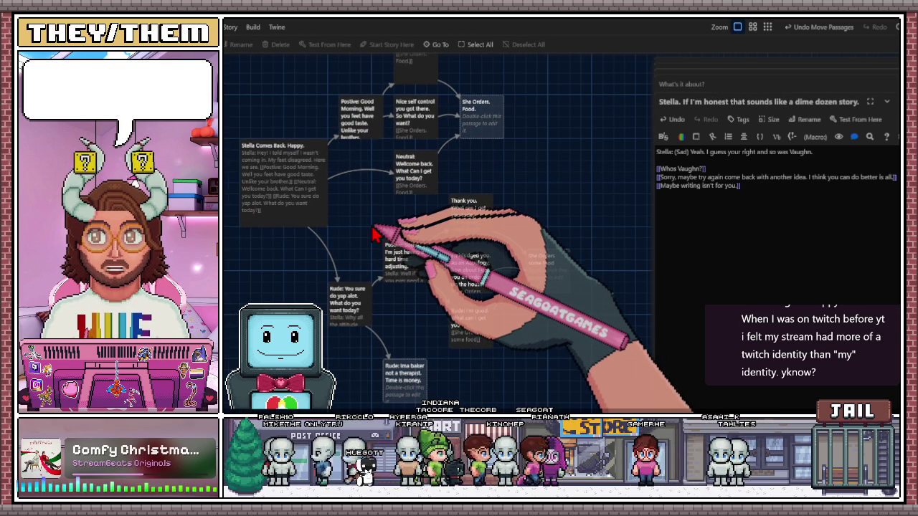
scroll(402, 222, up, 1)
scroll(402, 223, left, 1)
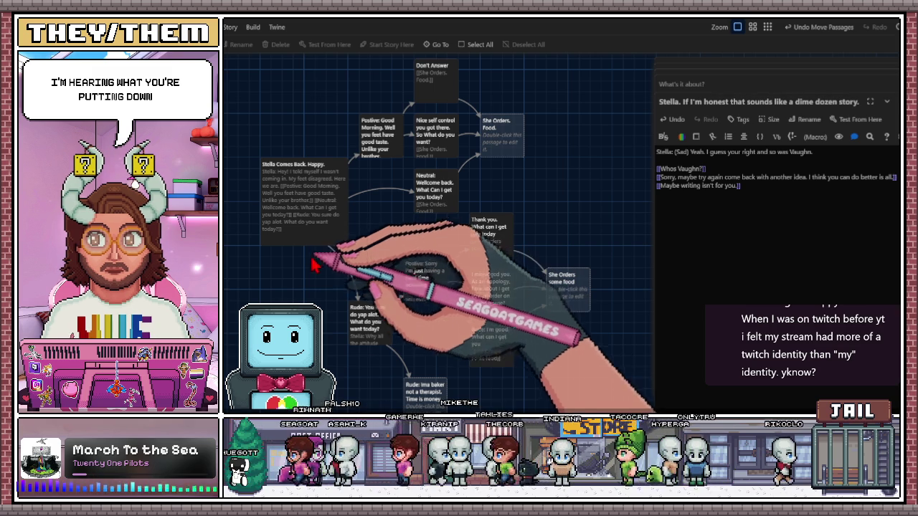
scroll(344, 266, down, 2)
scroll(345, 267, left, 2)
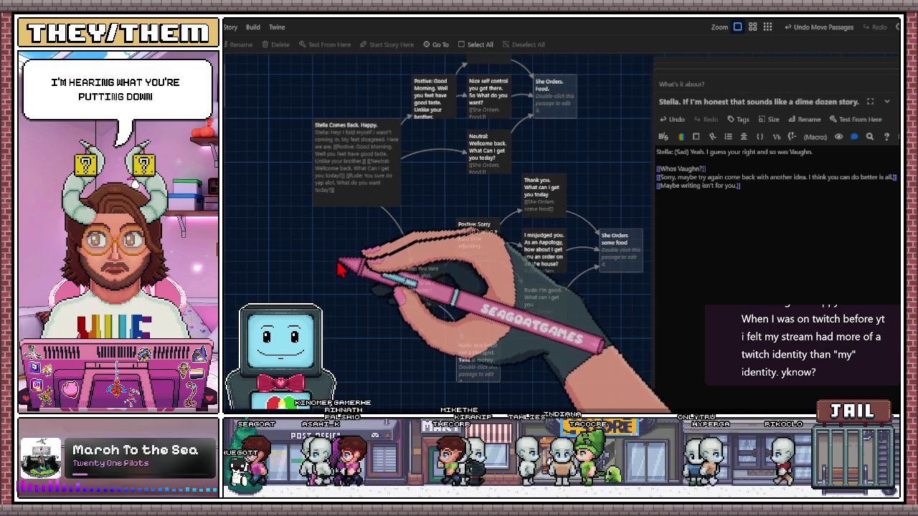
scroll(340, 265, left, 5)
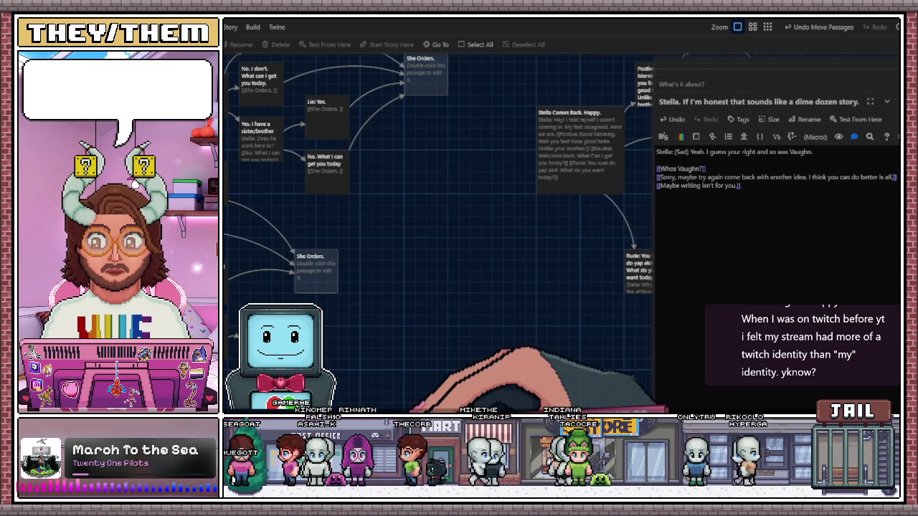
scroll(436, 348, left, 6)
scroll(543, 355, up, 3)
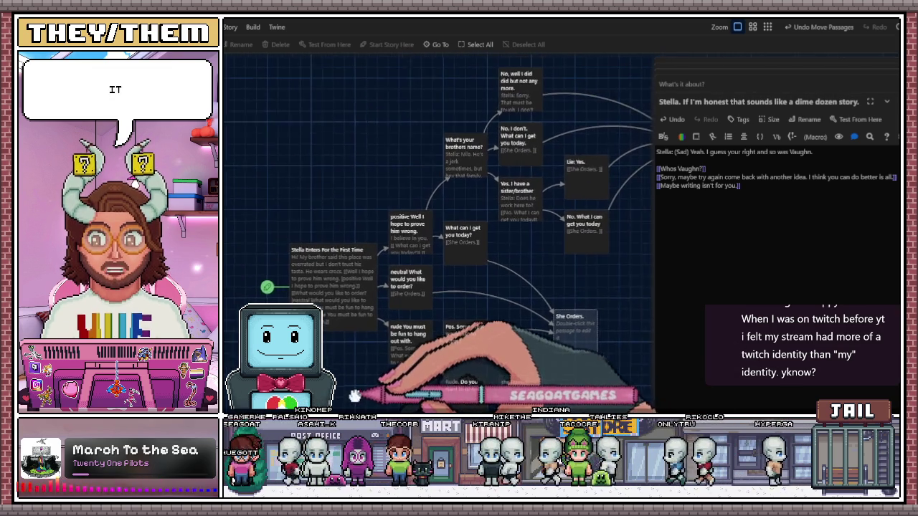
scroll(538, 337, right, 4)
scroll(536, 335, down, 5)
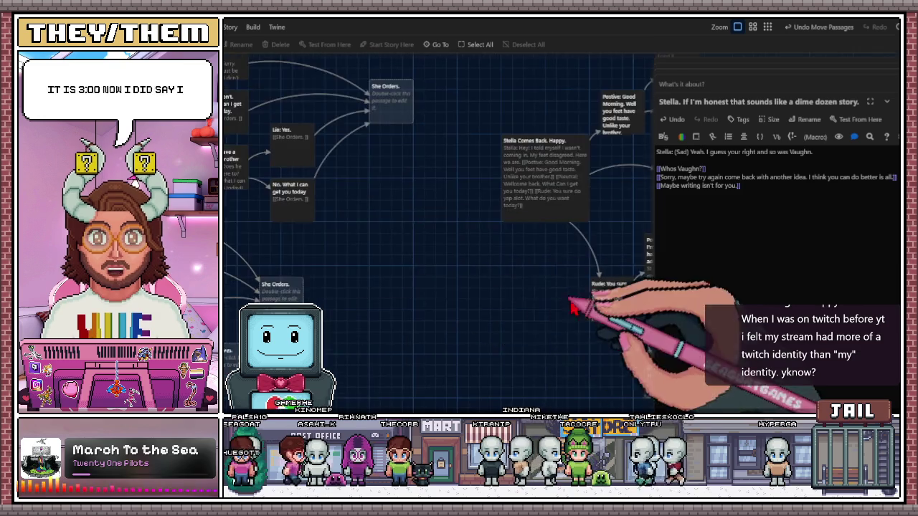
scroll(502, 316, right, 3)
scroll(487, 319, right, 6)
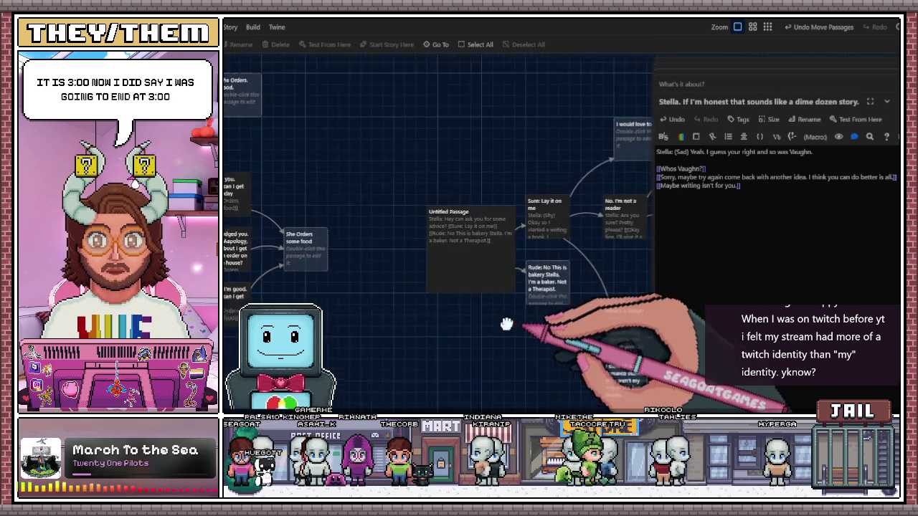
drag(448, 313, 384, 301)
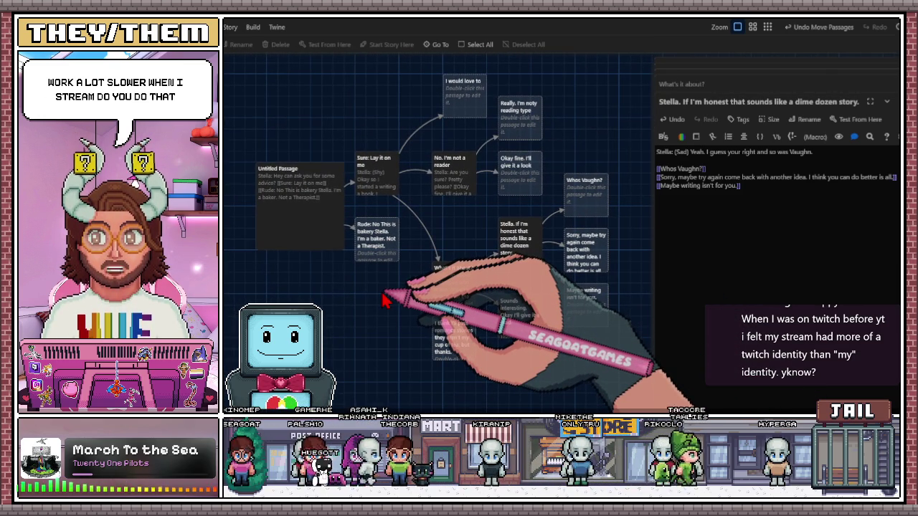
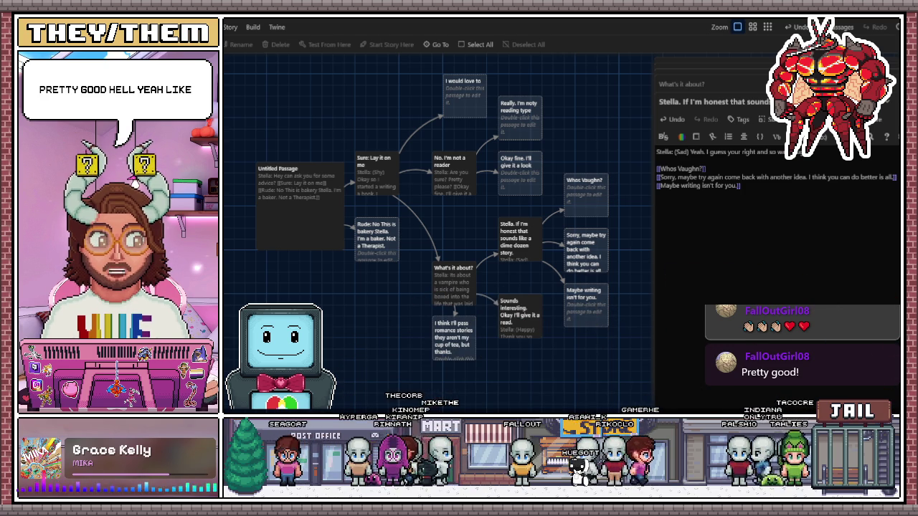
- Switch from Twine to the browser showing the Seraph pixel-art Instagram post
key(alt+Tab)
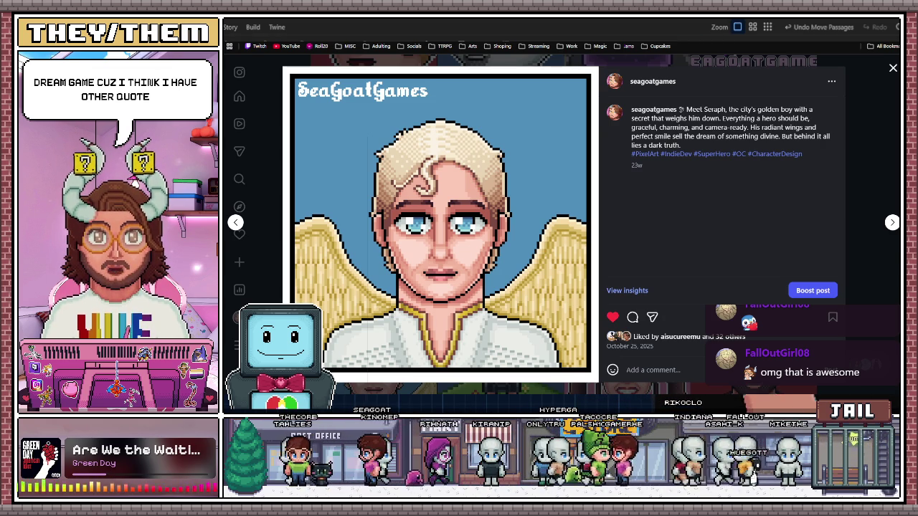
- View and close the Electrocyte, Mycelia and Aroma character posts on the Instagram profile
click(893, 68)
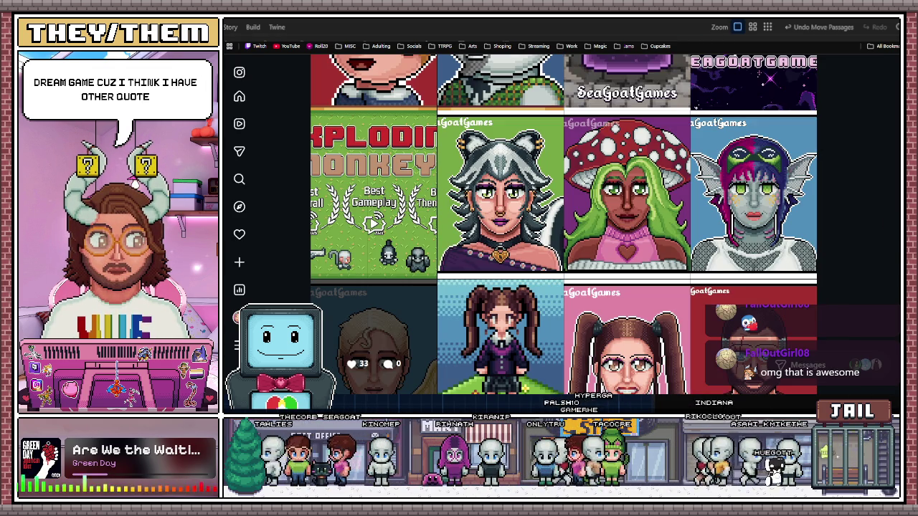
click(760, 229)
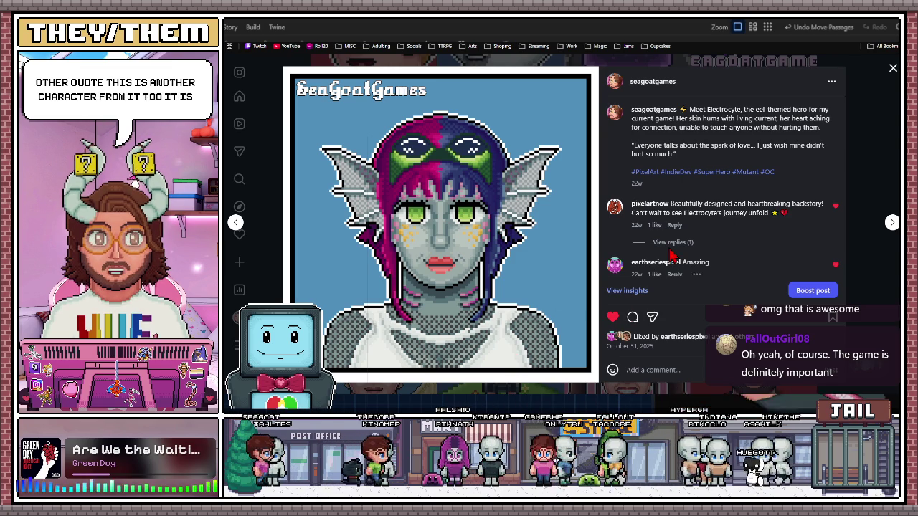
click(892, 68)
click(625, 197)
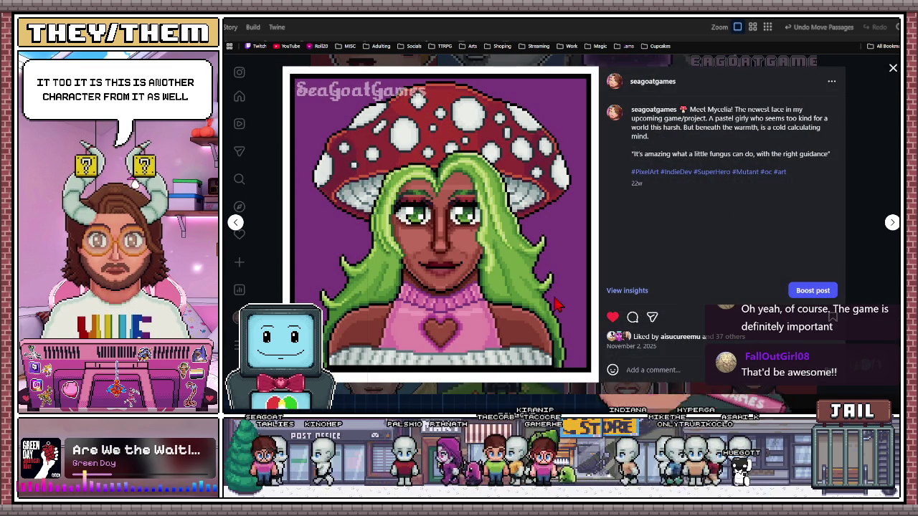
click(888, 74)
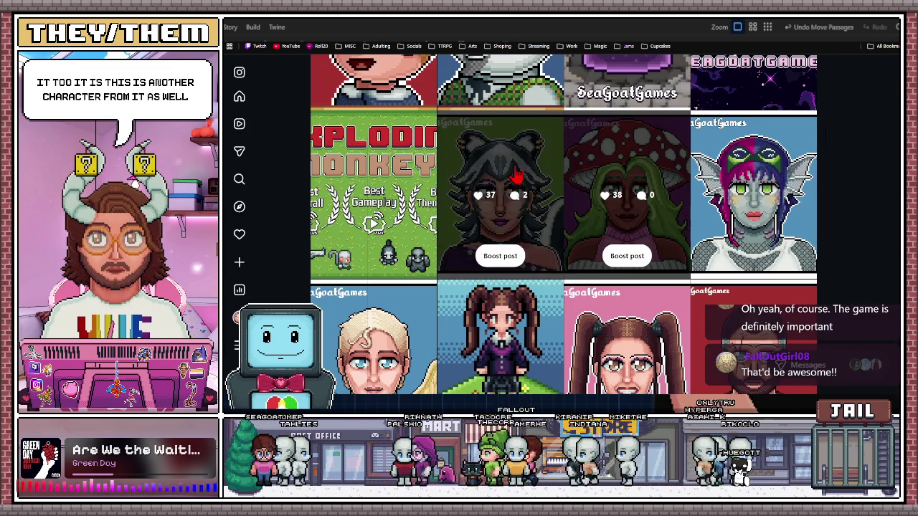
click(515, 177)
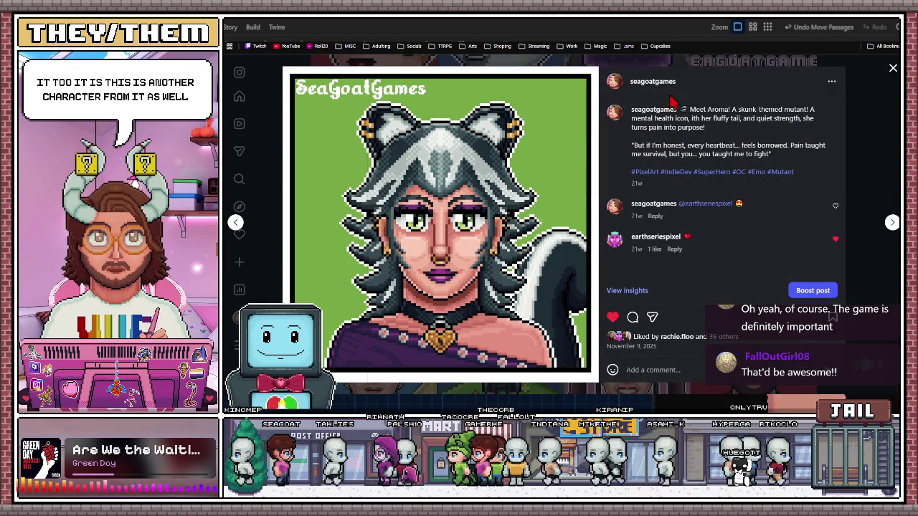
key(Escape)
- Scroll the profile grid, then return to the Twine story map
scroll(493, 231, up, 2)
scroll(493, 231, down, 4)
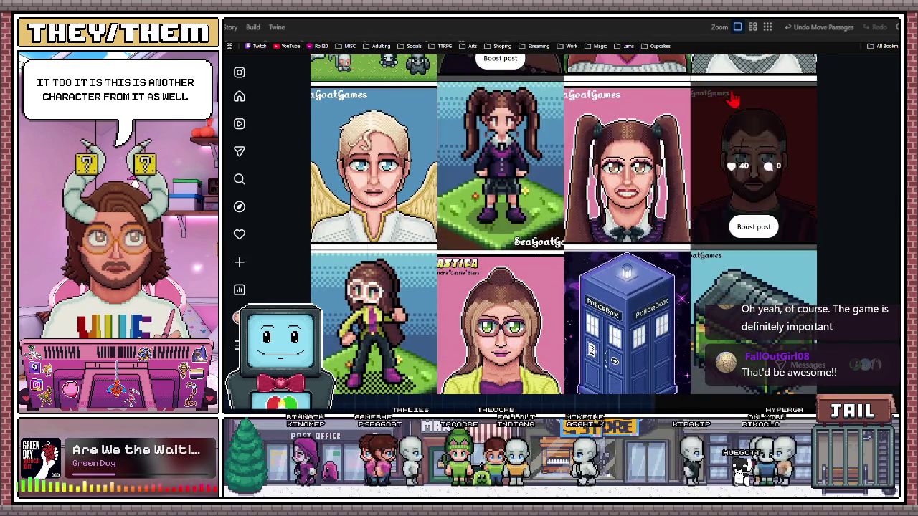
scroll(330, 227, up, 2)
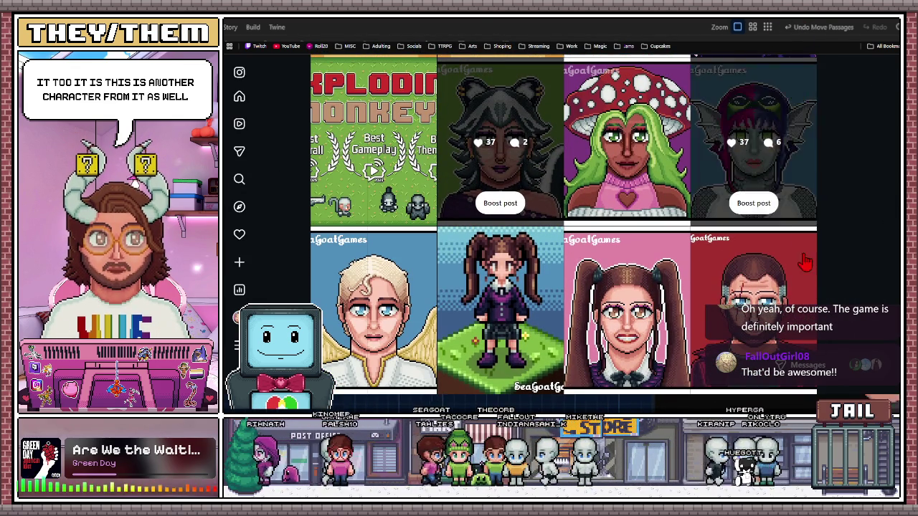
key(alt+Tab)
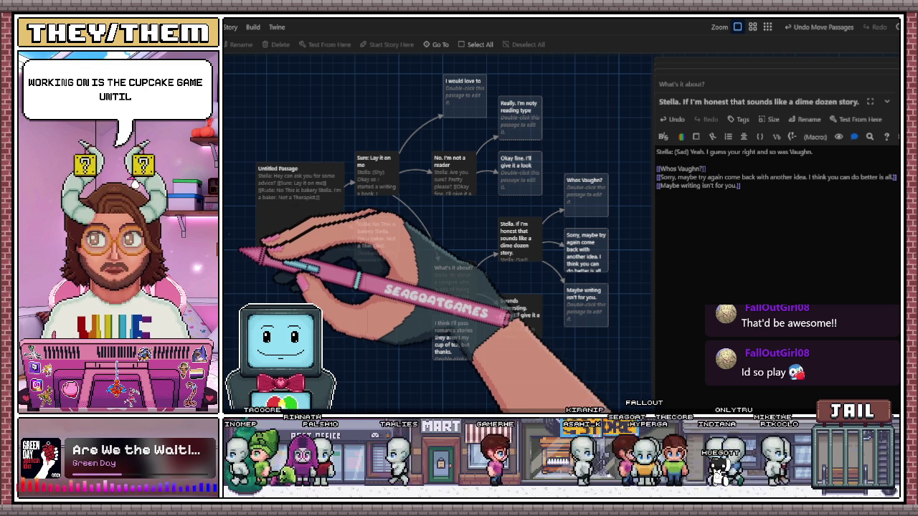
scroll(318, 262, down, 5)
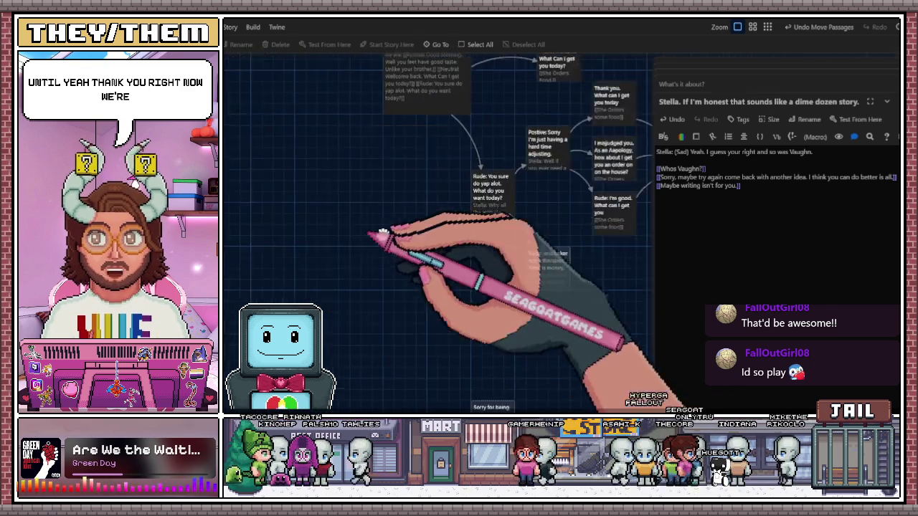
scroll(380, 234, left, 5)
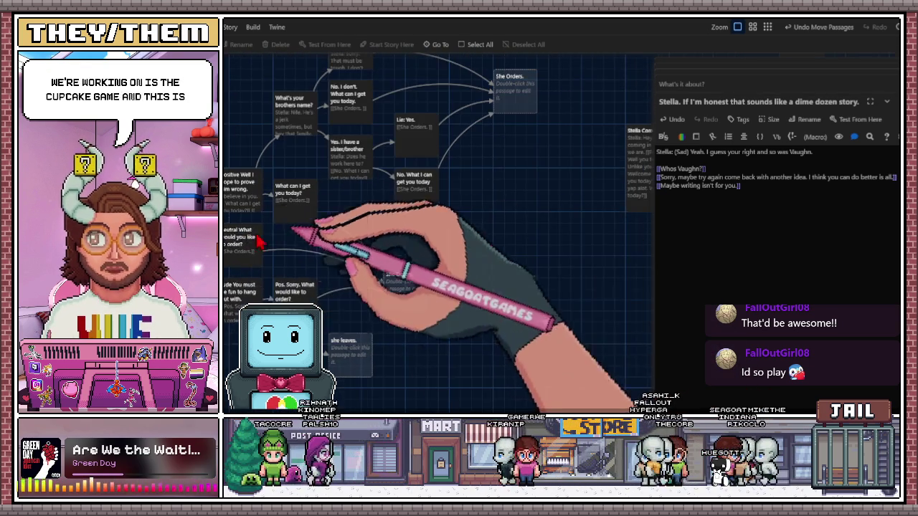
scroll(258, 242, left, 3)
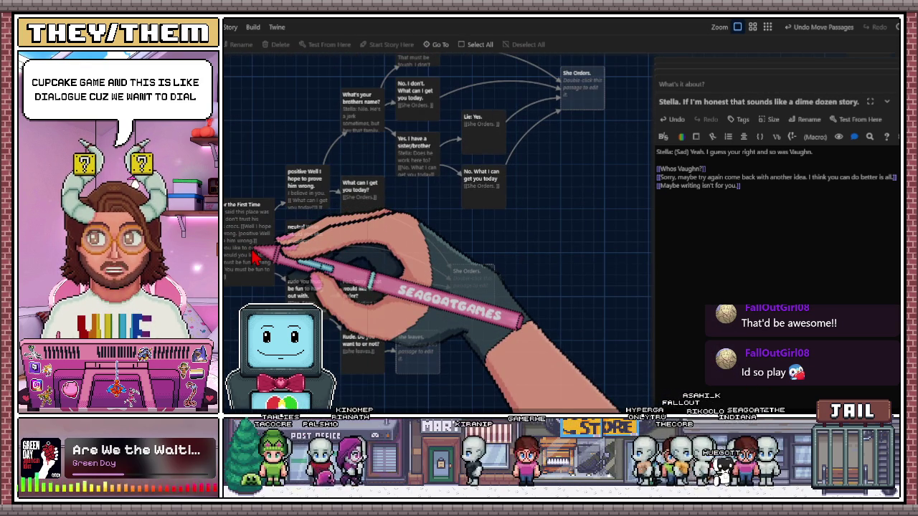
scroll(258, 236, left, 3)
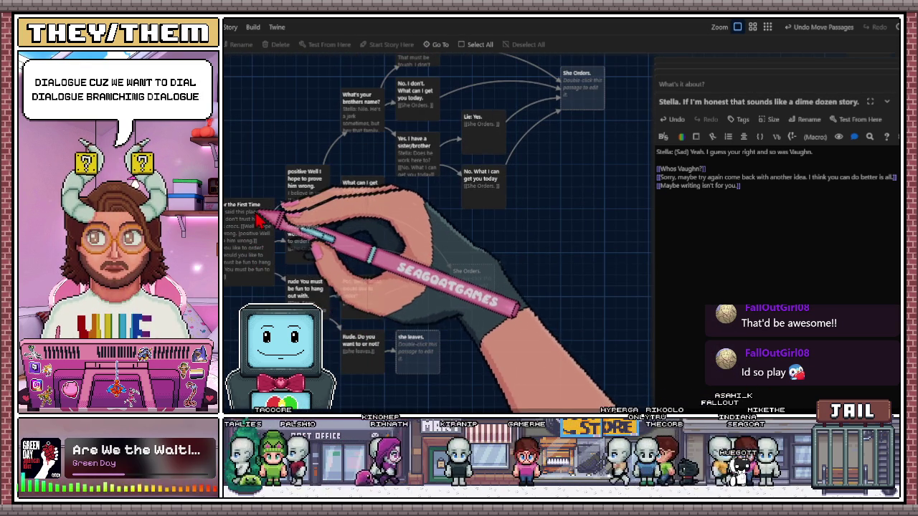
scroll(305, 217, down, 5)
scroll(363, 197, up, 5)
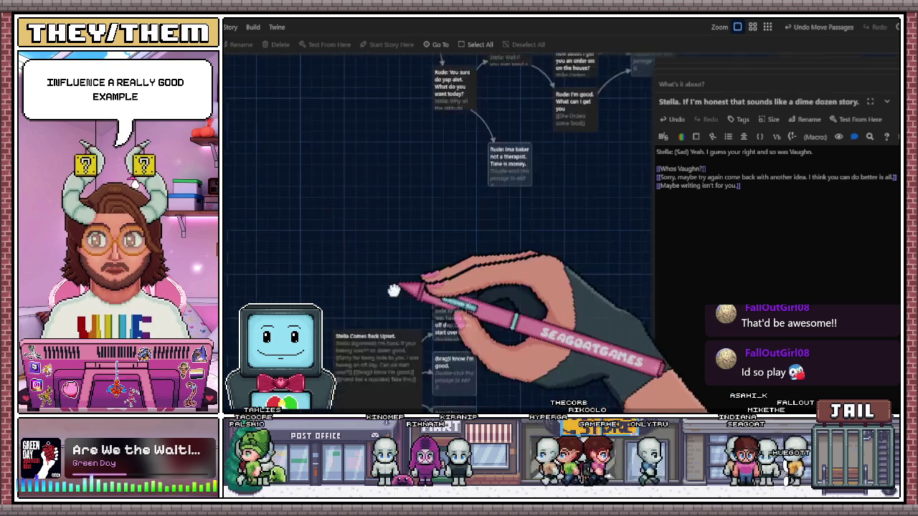
scroll(412, 321, up, 10)
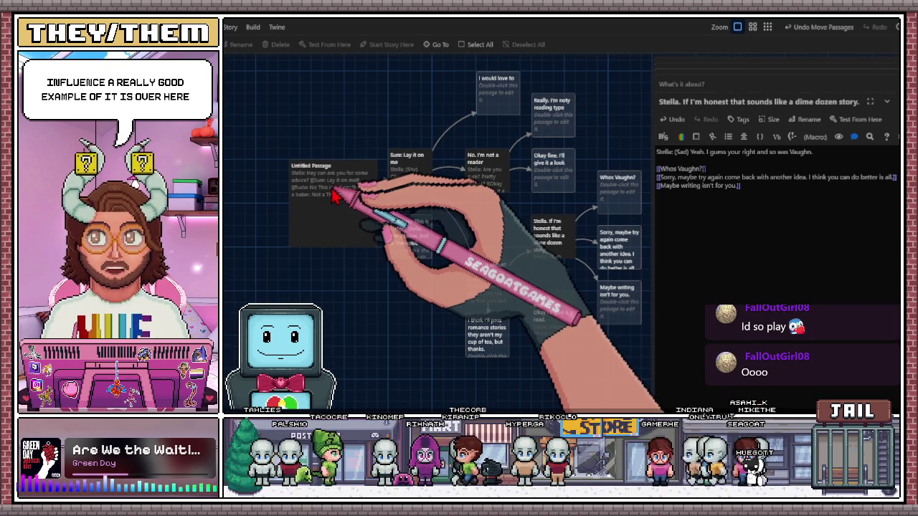
- Check the Untitled Passage, nudge the Rude reply passage, and open 'Sure: Lay it on me' for editing
double_click(334, 195)
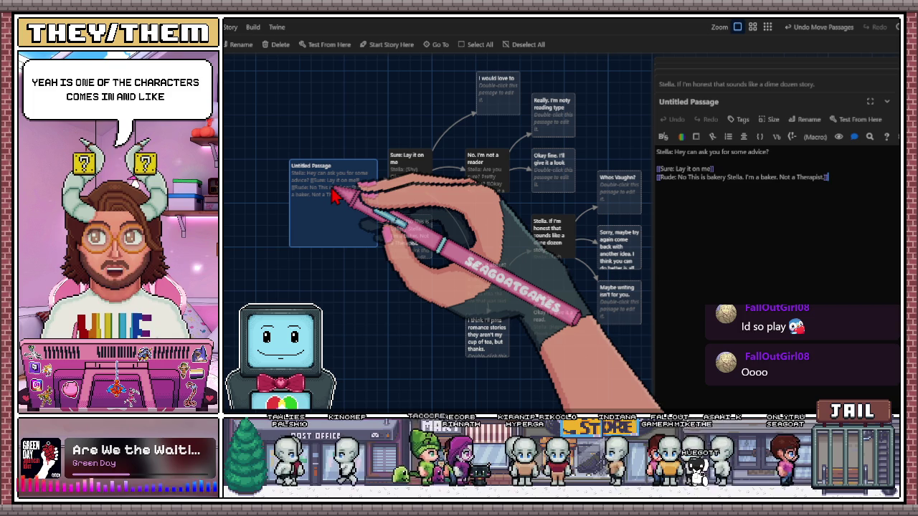
scroll(315, 200, up, 1)
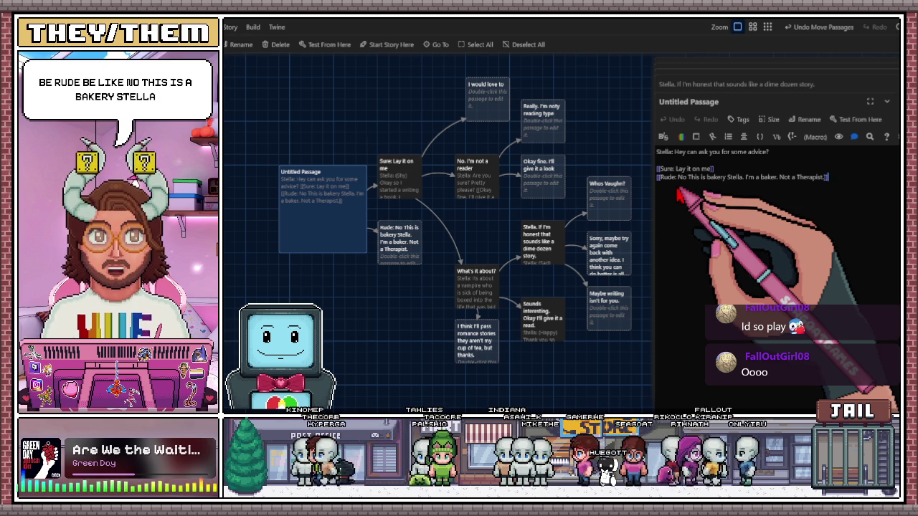
mouse_move(415, 252)
mouse_down()
mouse_move(399, 311)
mouse_move(423, 267)
mouse_move(415, 261)
mouse_up()
click(401, 181)
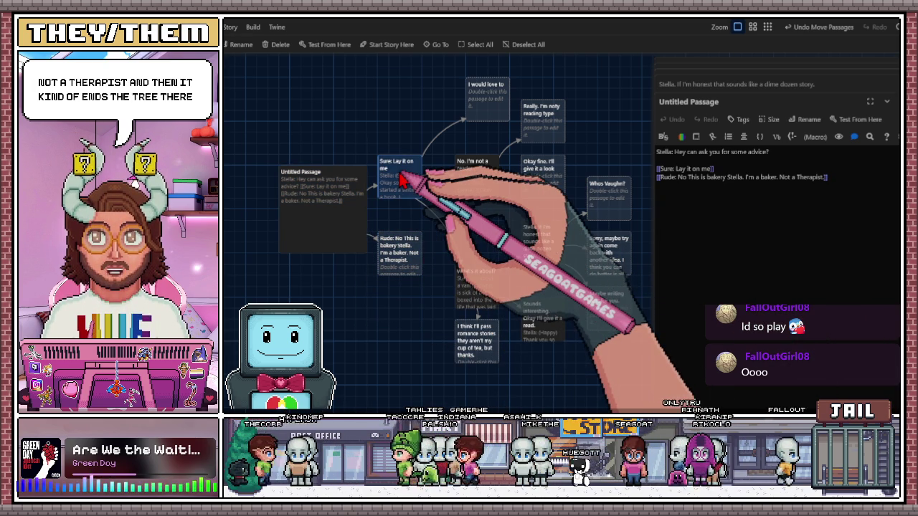
double_click(387, 188)
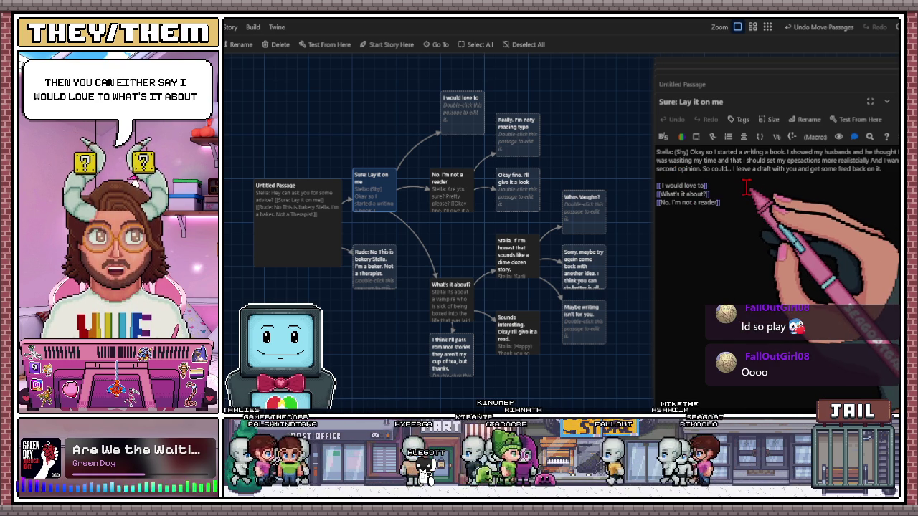
- Look over the 'No. I'm not a reader' and 'I would love to' passages, then close all stacked editors
scroll(451, 238, down, 1)
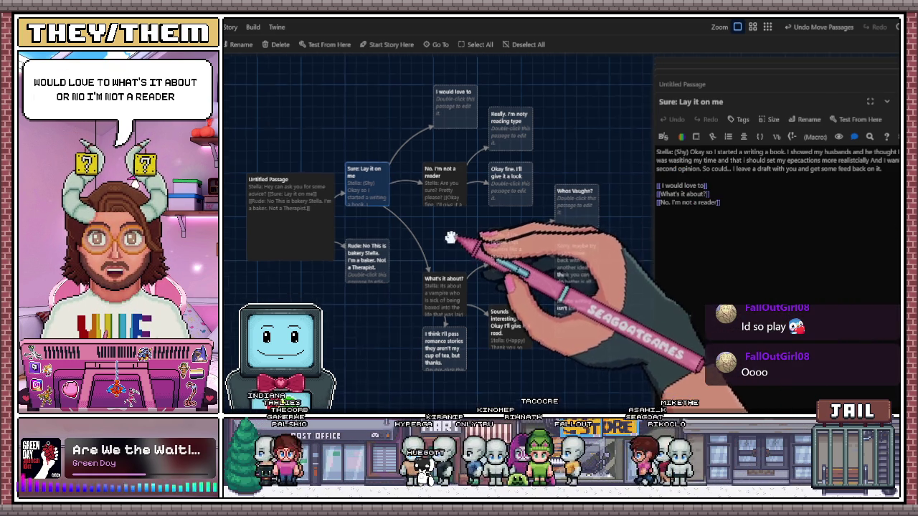
click(461, 201)
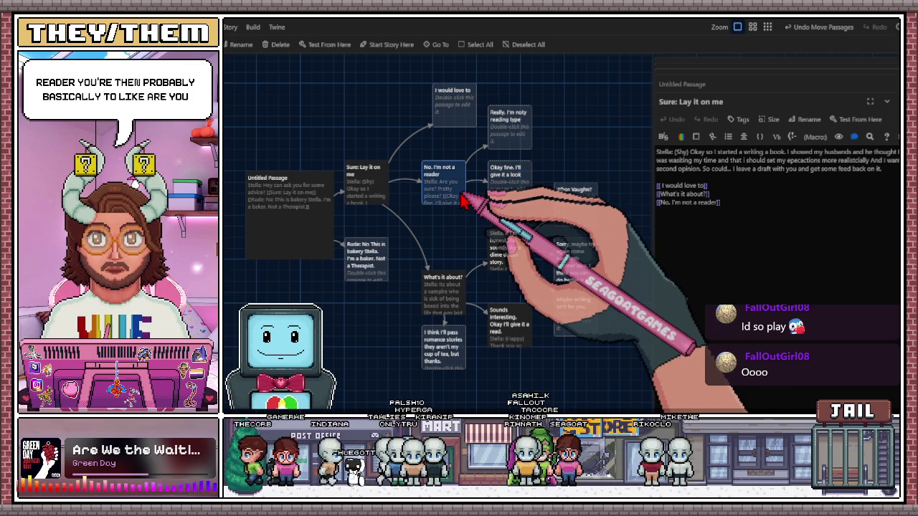
scroll(465, 205, up, 1)
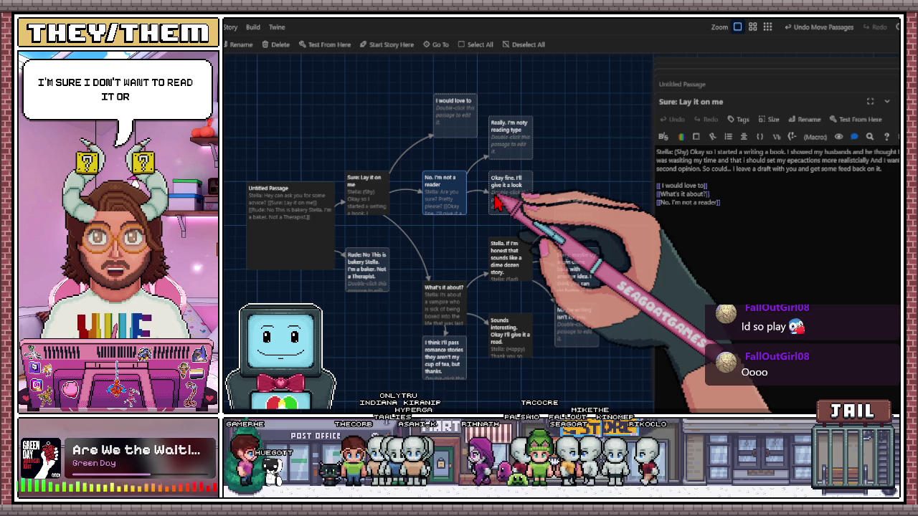
scroll(481, 180, up, 2)
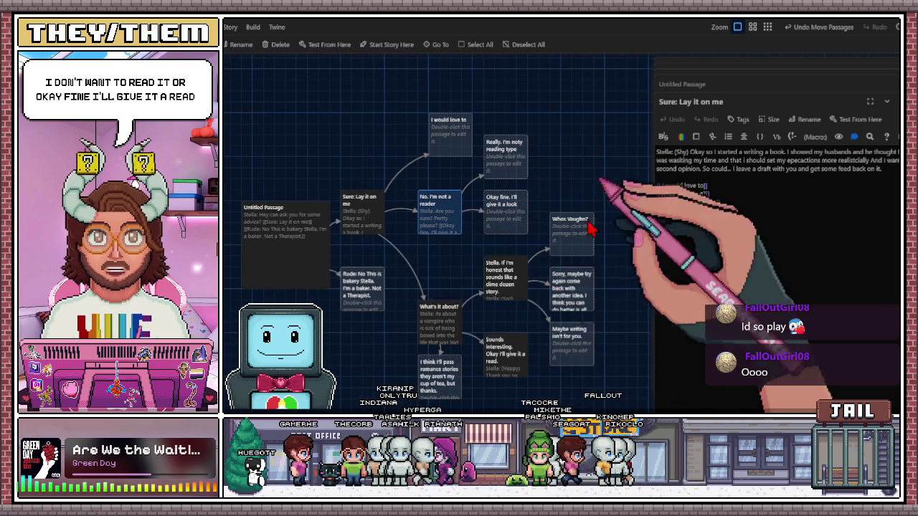
double_click(437, 123)
scroll(427, 291, down, 2)
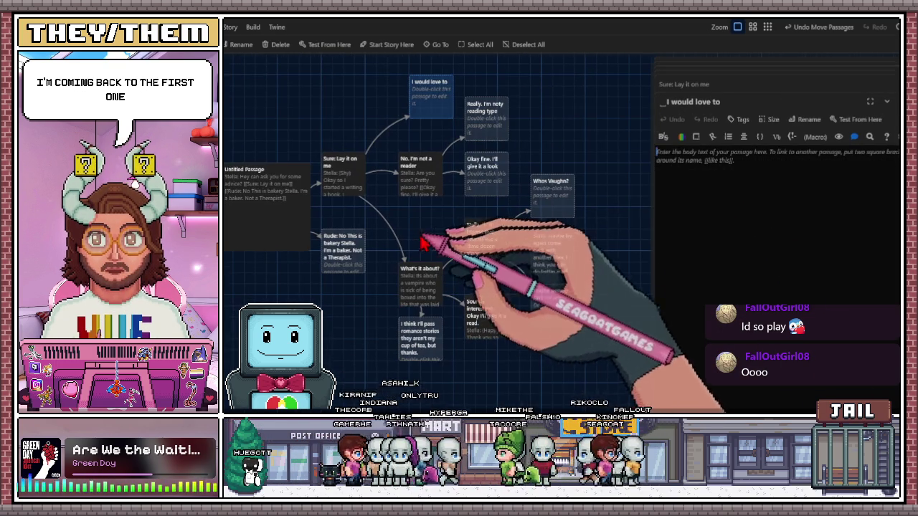
click(897, 101)
click(896, 101)
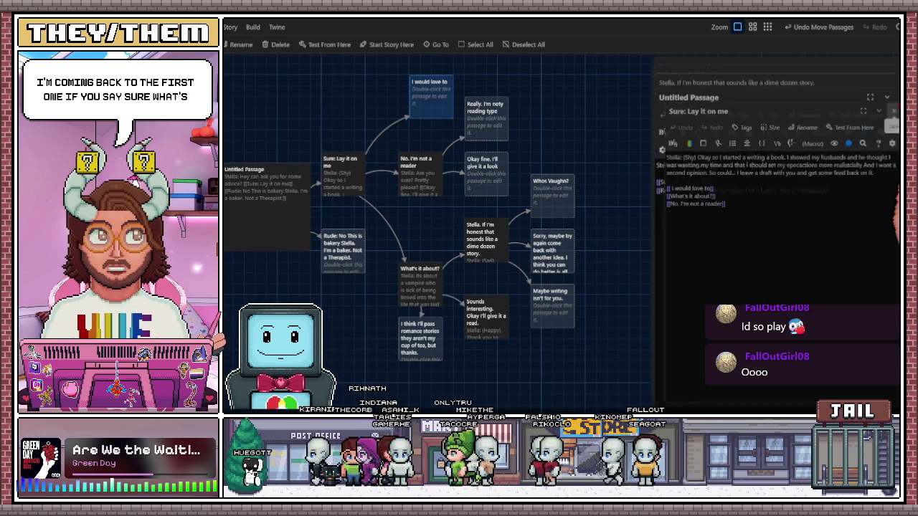
click(897, 93)
click(896, 85)
click(896, 85)
click(897, 84)
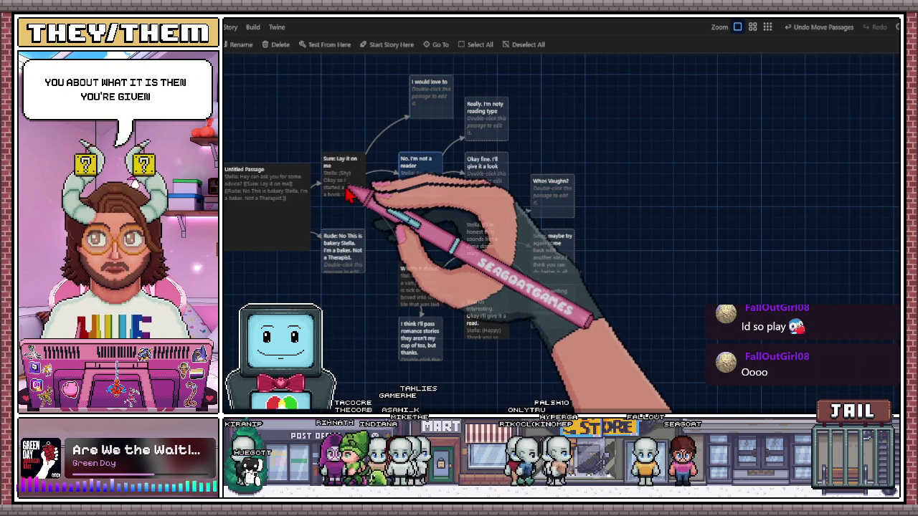
- Open 'What's it about?' and move the new 'Sounds interesting' passage up-left on the map
click(425, 293)
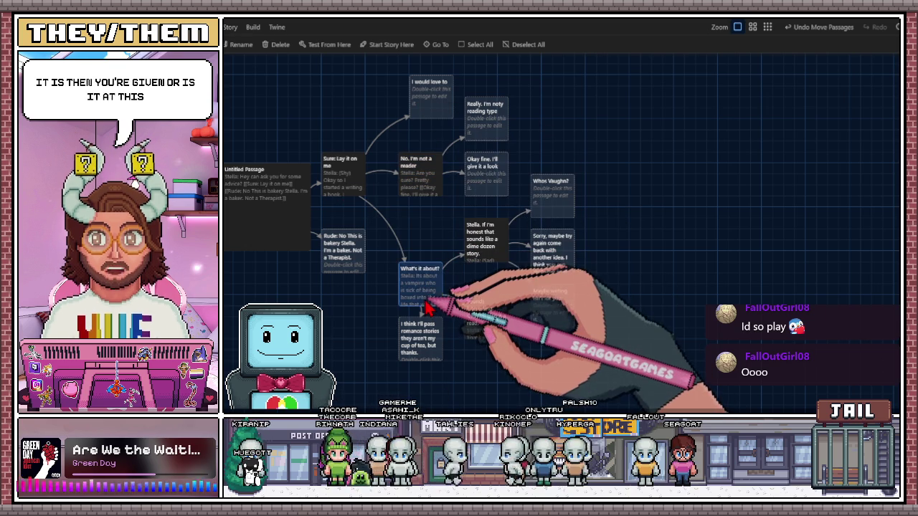
double_click(435, 287)
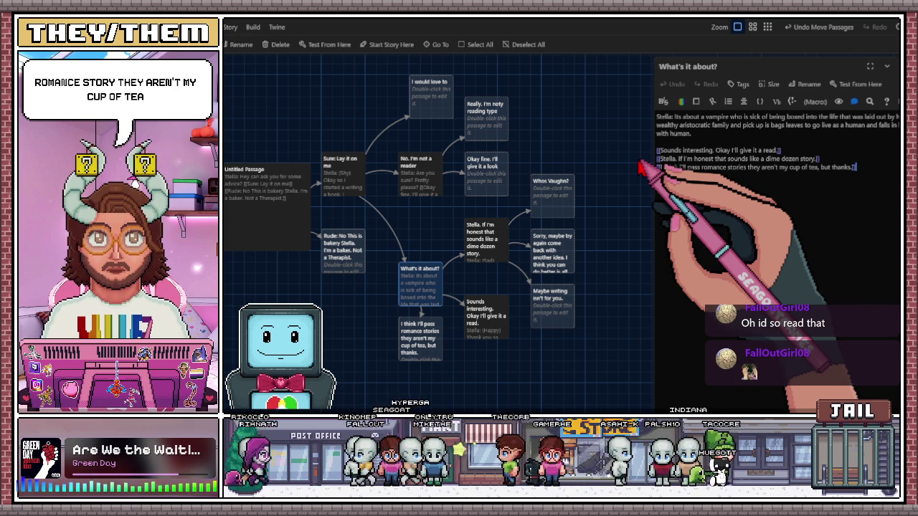
click(495, 244)
scroll(459, 264, down, 1)
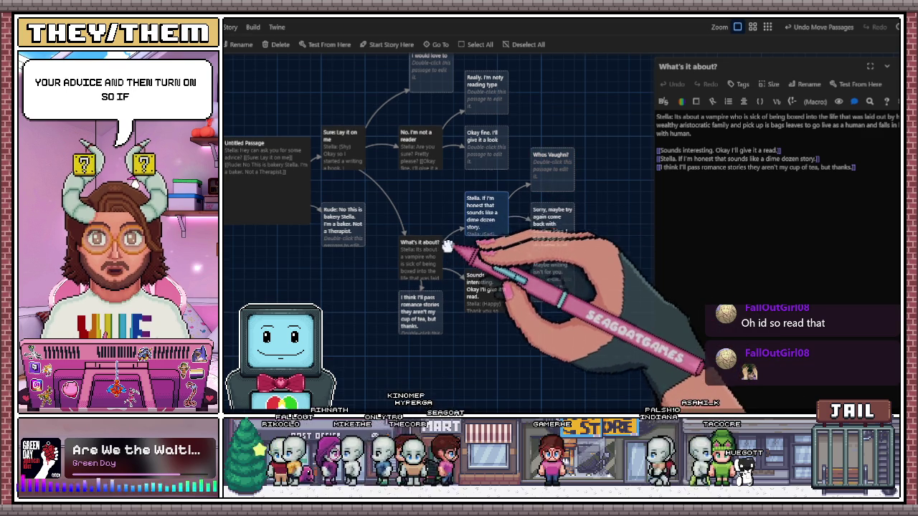
click(429, 253)
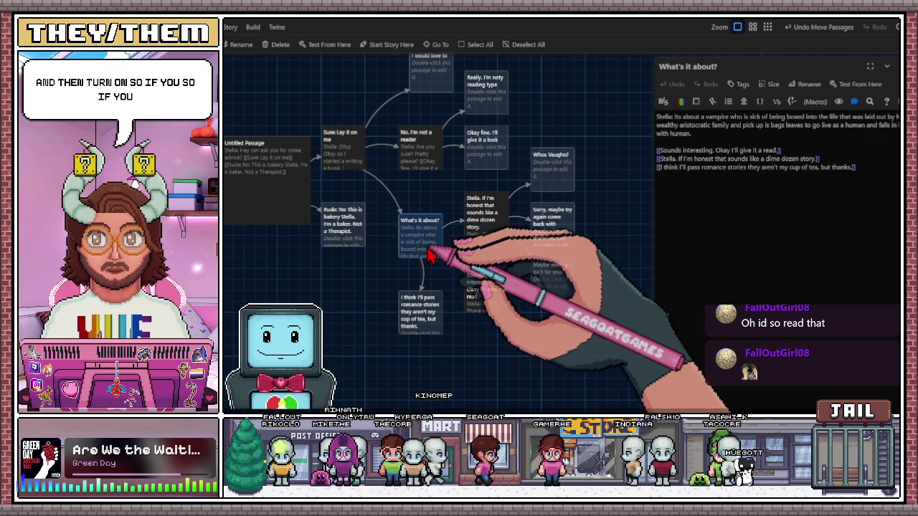
click(468, 228)
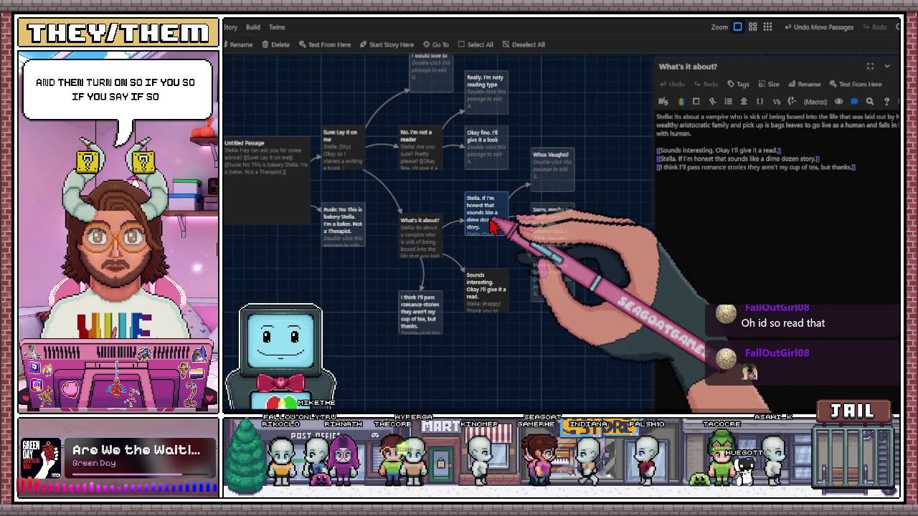
drag(493, 301, 482, 291)
- Check 'Sounds interesting' and add a new line below the dime-dozen passage's reply links
double_click(482, 291)
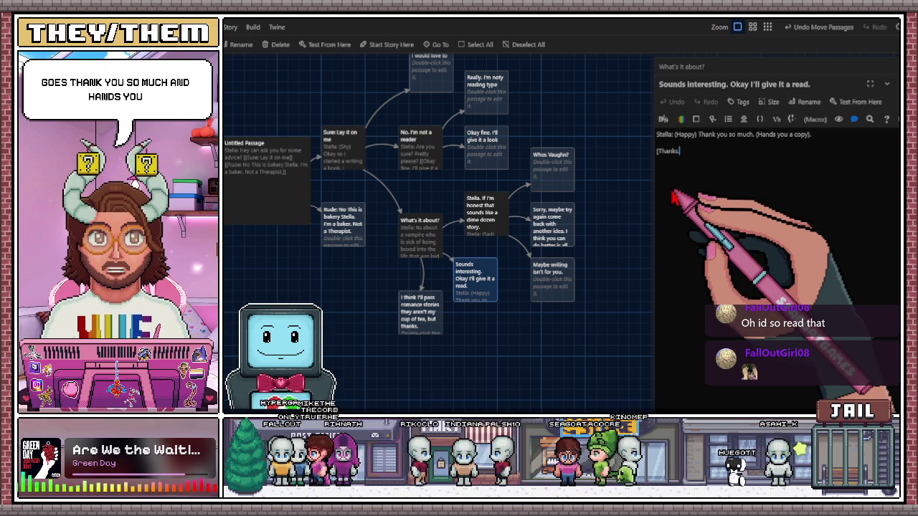
double_click(477, 233)
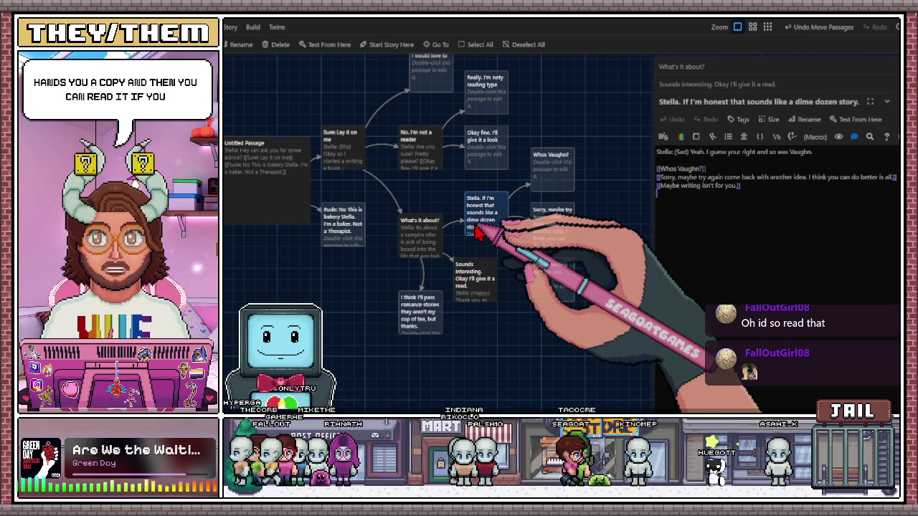
click(667, 216)
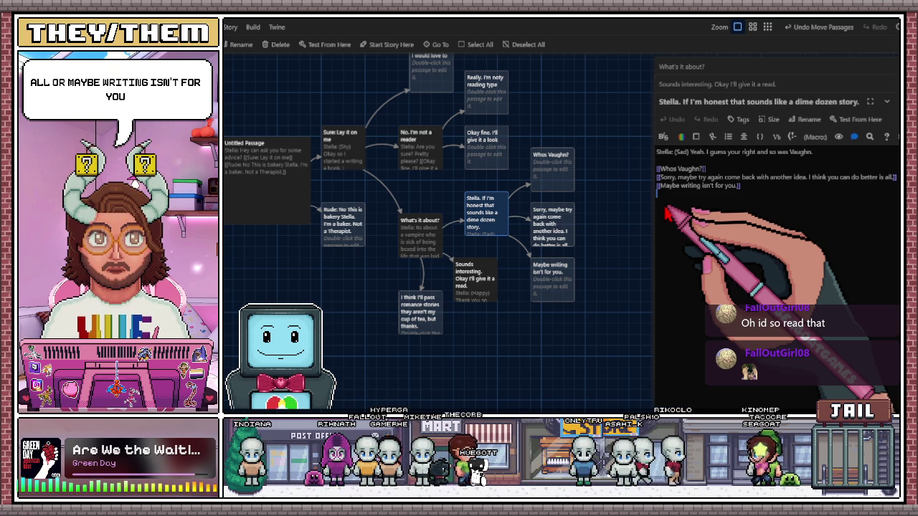
- Inspect the empty 'Whos Vaughn?', 'Sorry, maybe try again' and 'Maybe writing isn't for you.' passages
double_click(542, 185)
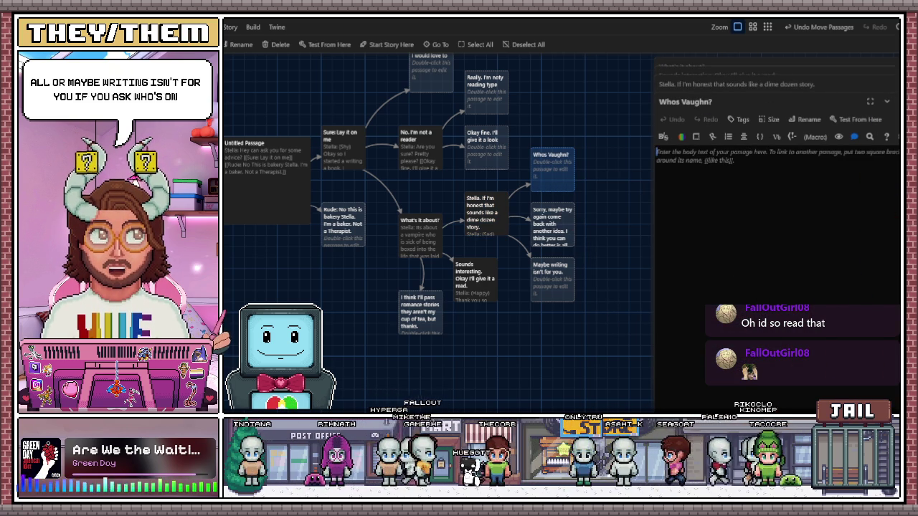
click(886, 101)
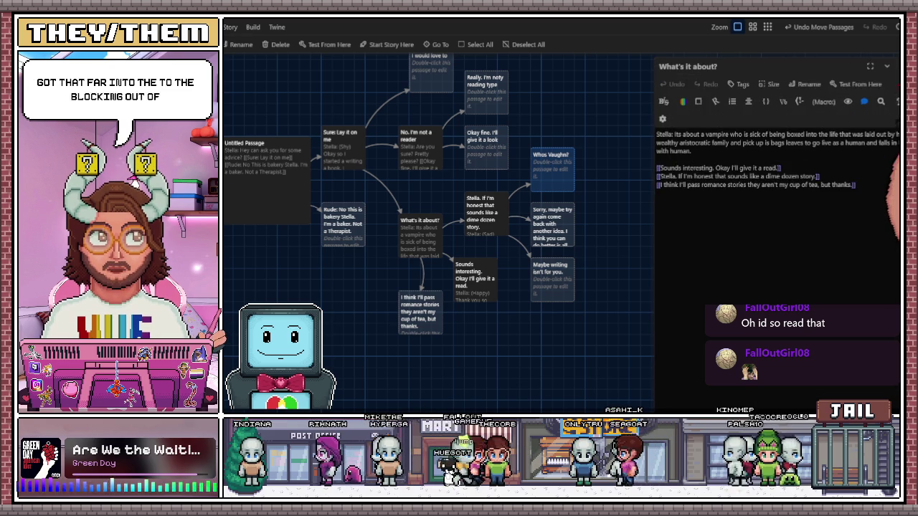
double_click(561, 239)
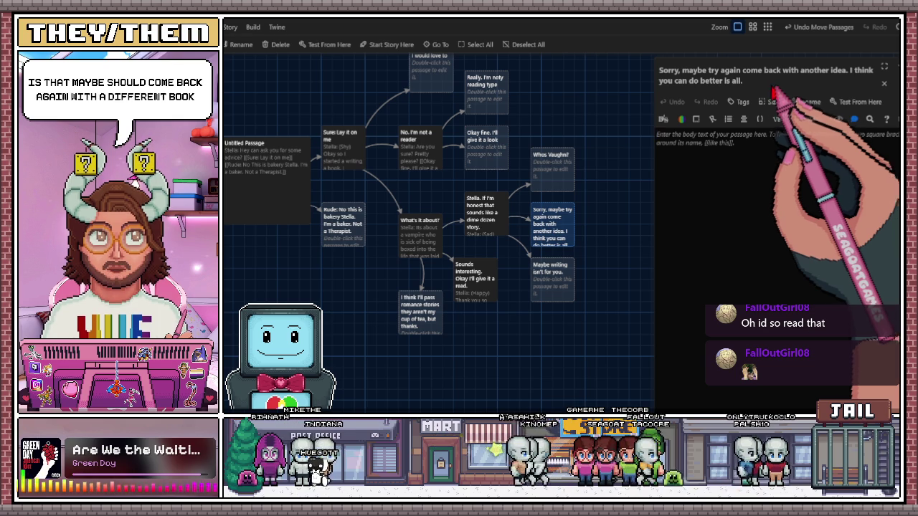
double_click(560, 293)
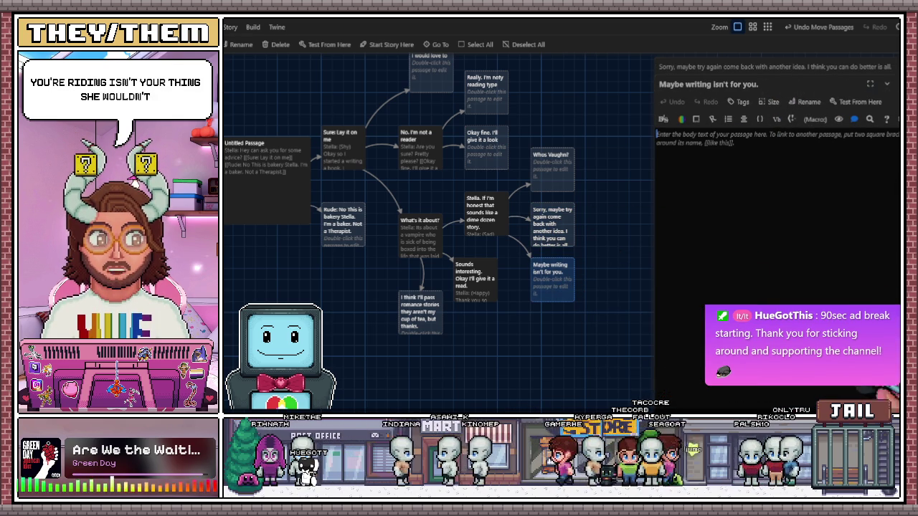
key(Escape)
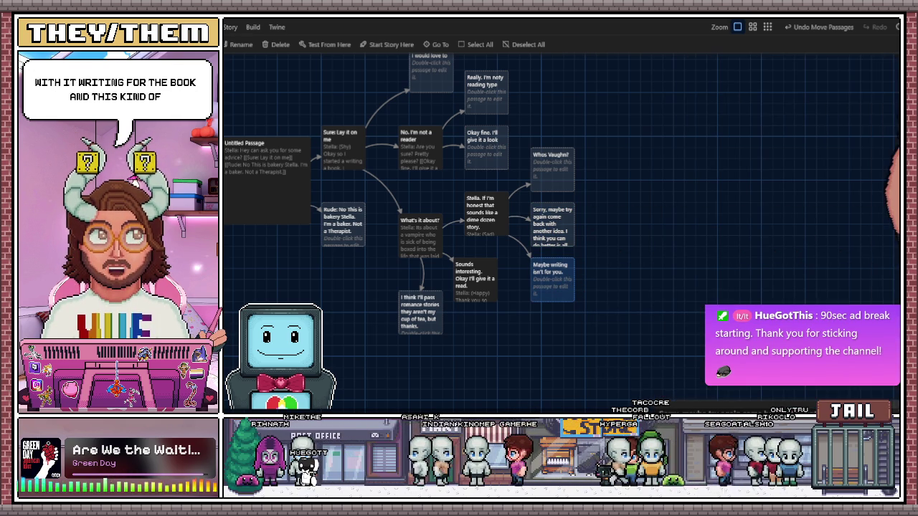
scroll(326, 324, up, 2)
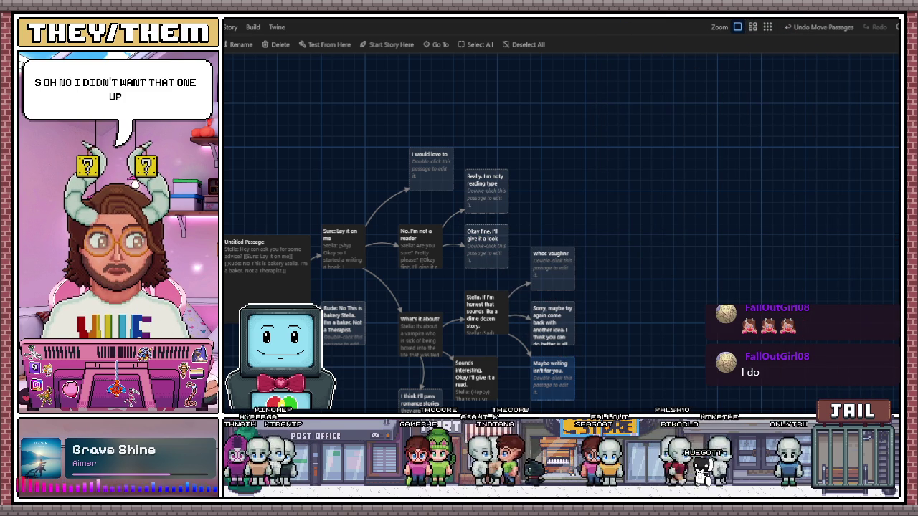
key(alt+Tab)
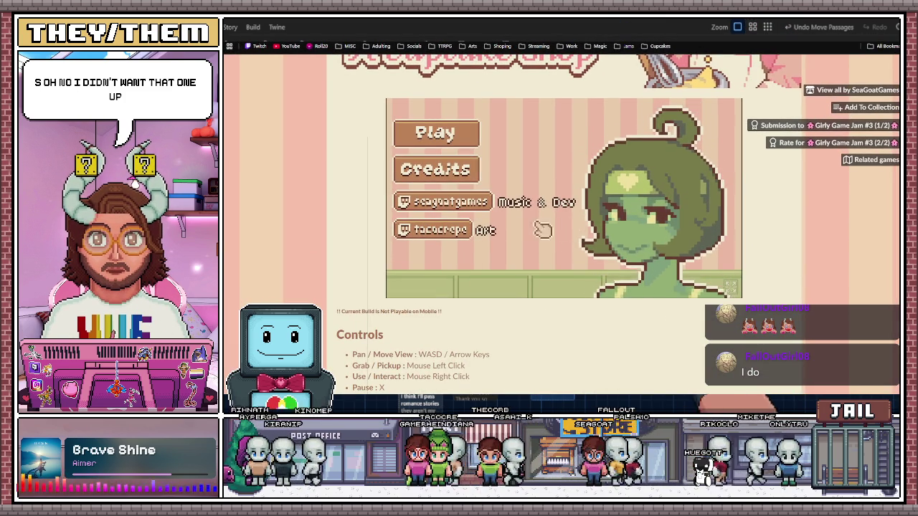
- Page through the cupcake shop game's credits to Topher, then move to Twitch's Following page
click(445, 167)
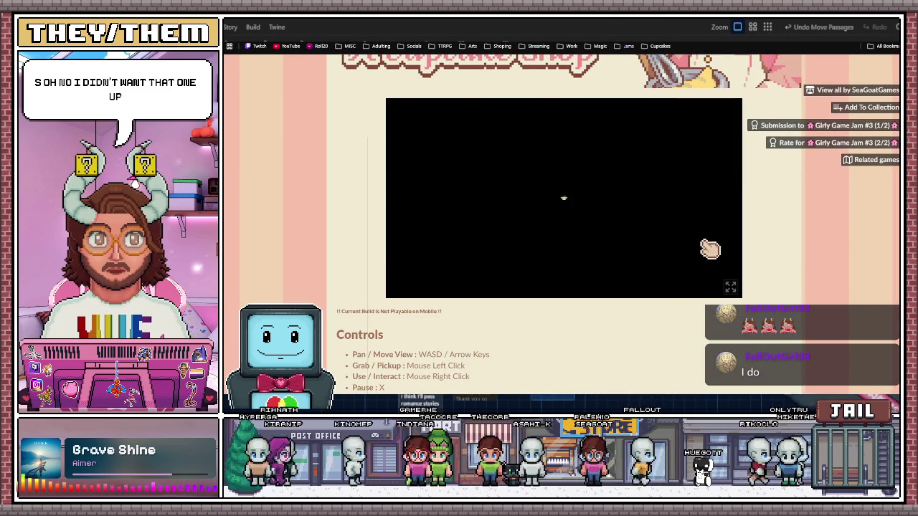
click(721, 210)
click(721, 210)
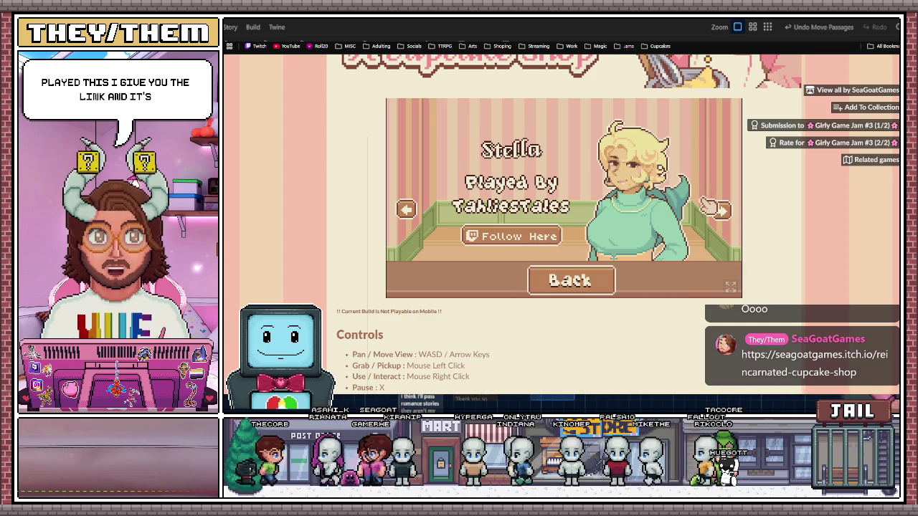
key(Right)
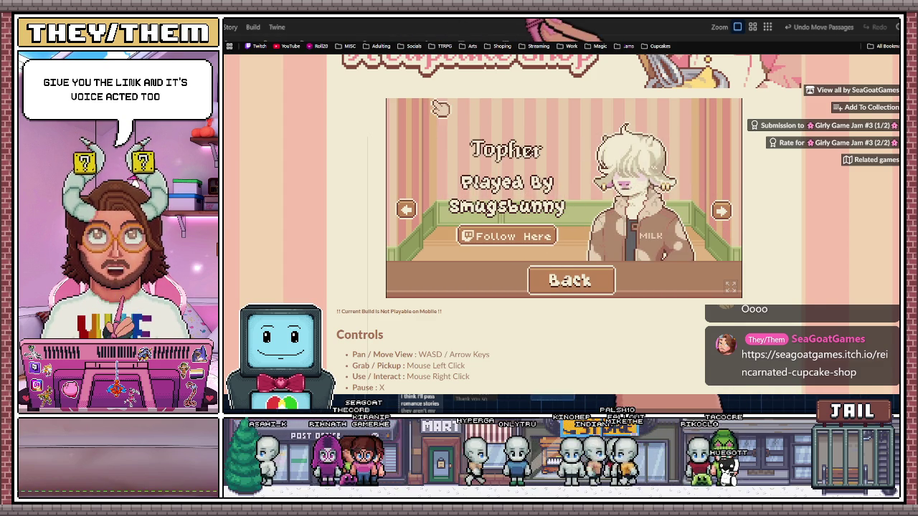
click(559, 29)
scroll(361, 219, down, 5)
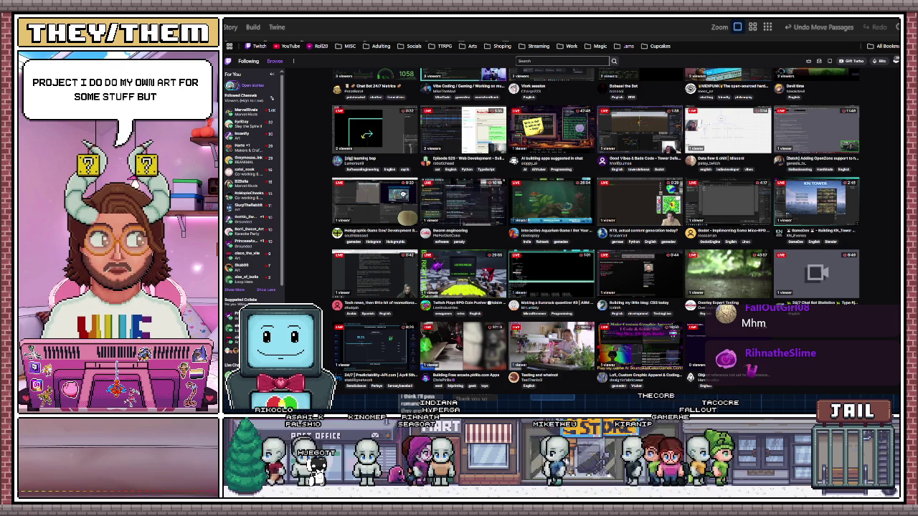
- Open the Game Dev and Chill live stream from the Following grid and dismiss the address-bar suggestions
scroll(595, 230, up, 3)
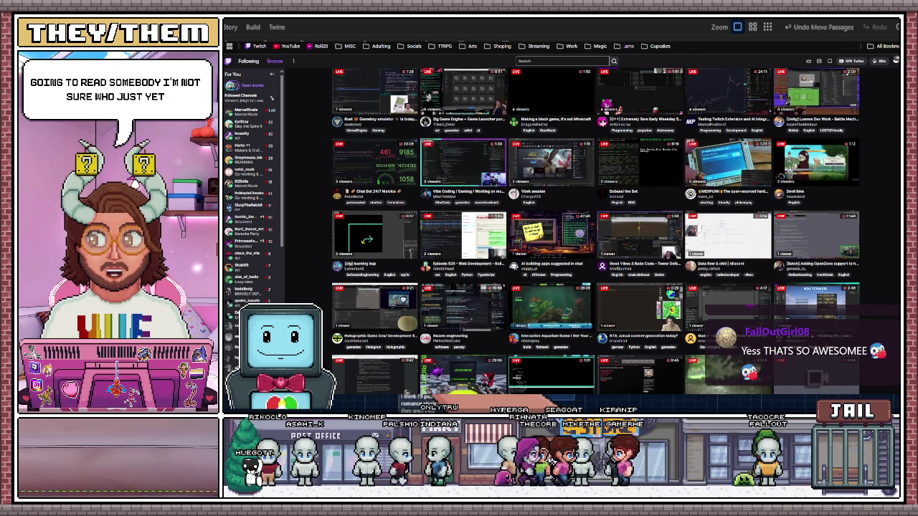
scroll(388, 326, up, 3)
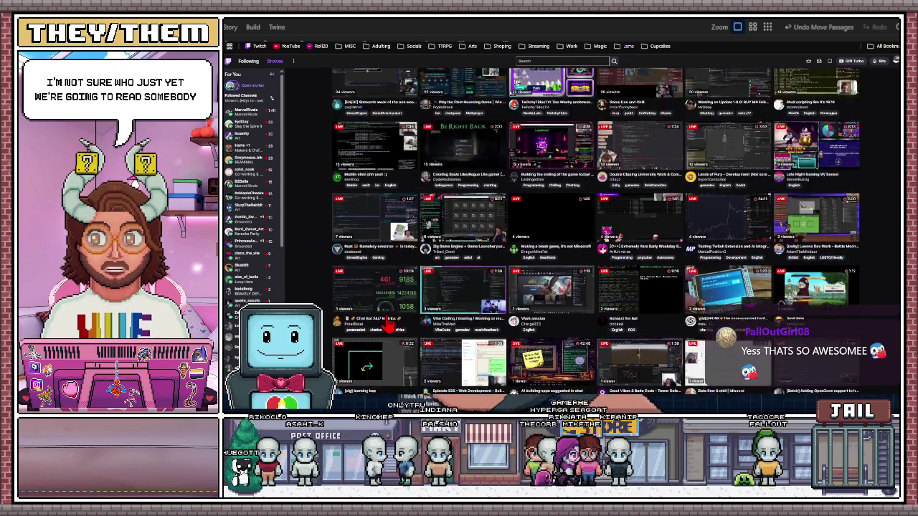
scroll(388, 326, up, 3)
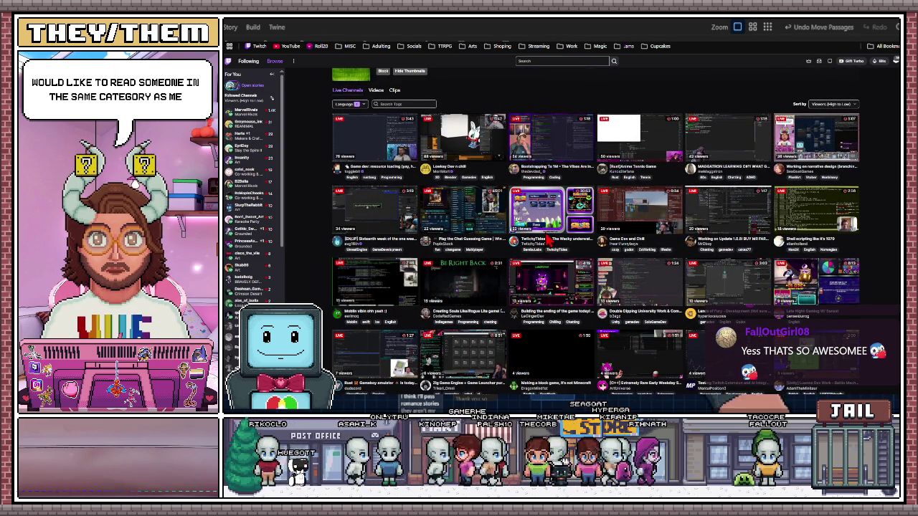
click(638, 224)
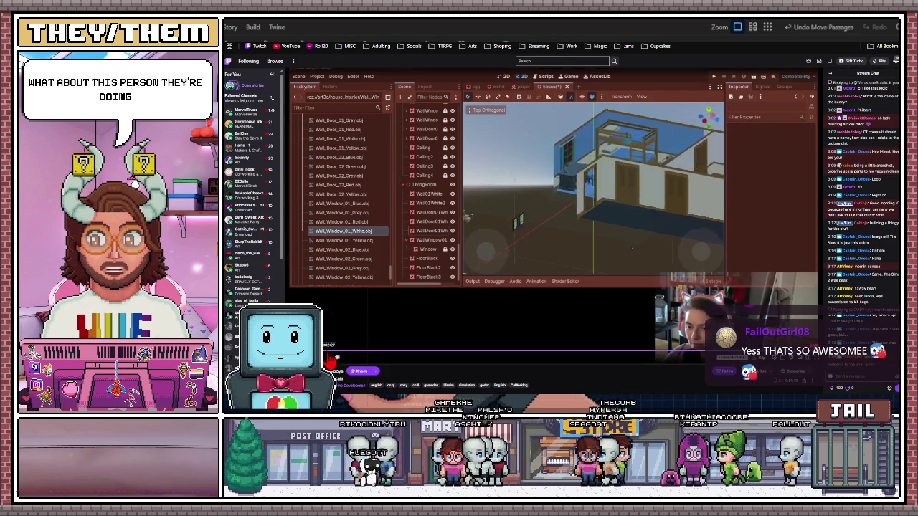
scroll(334, 353, down, 1)
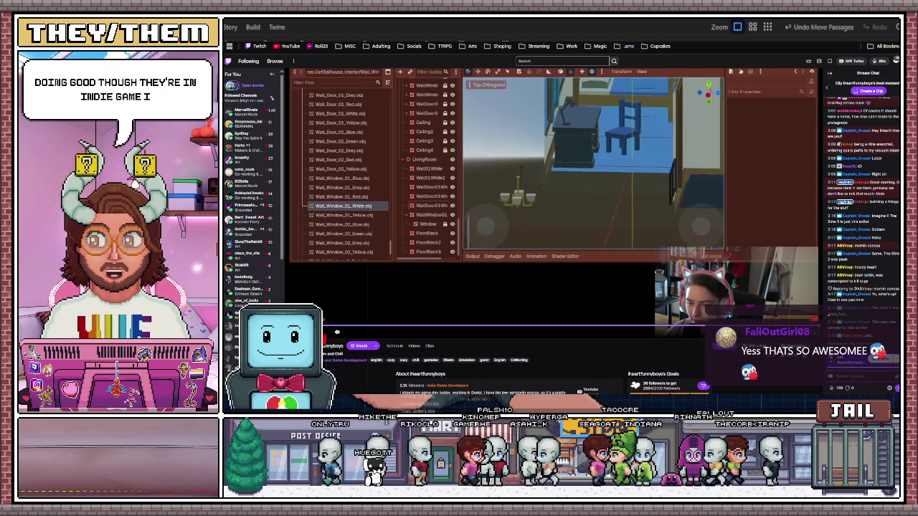
click(351, 34)
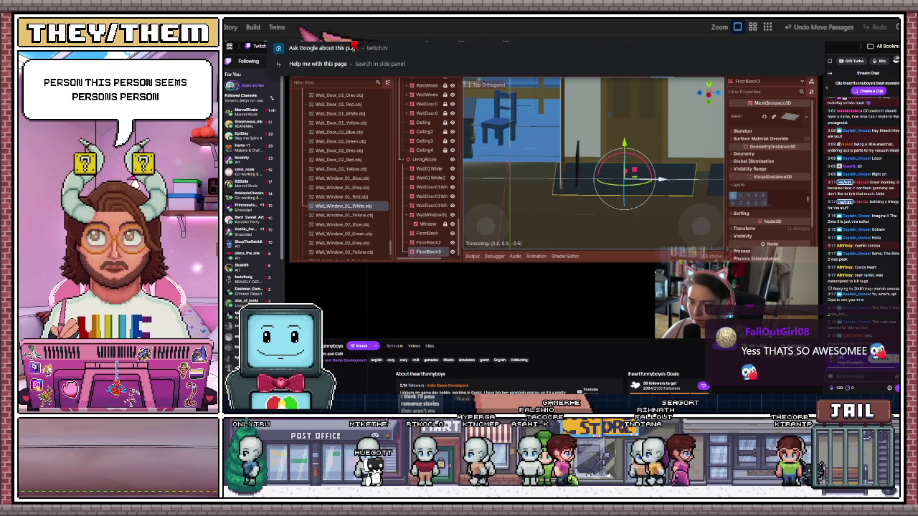
key(Escape)
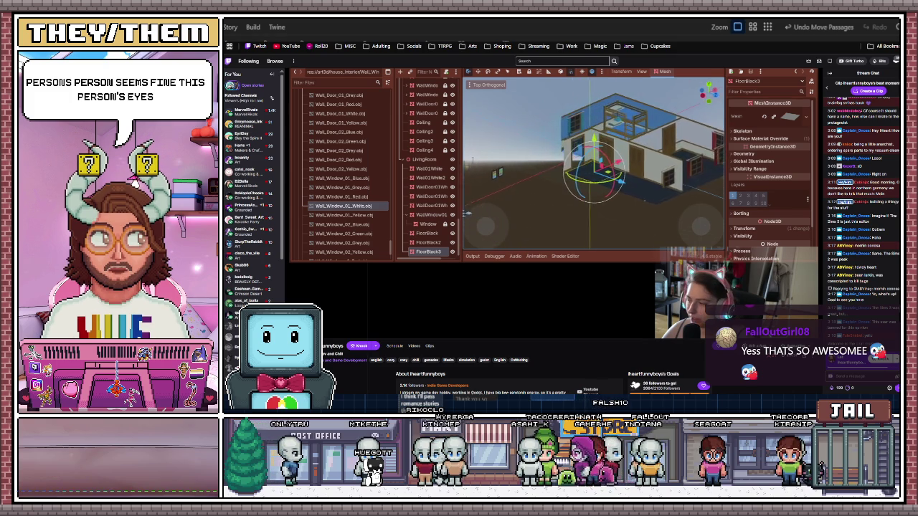